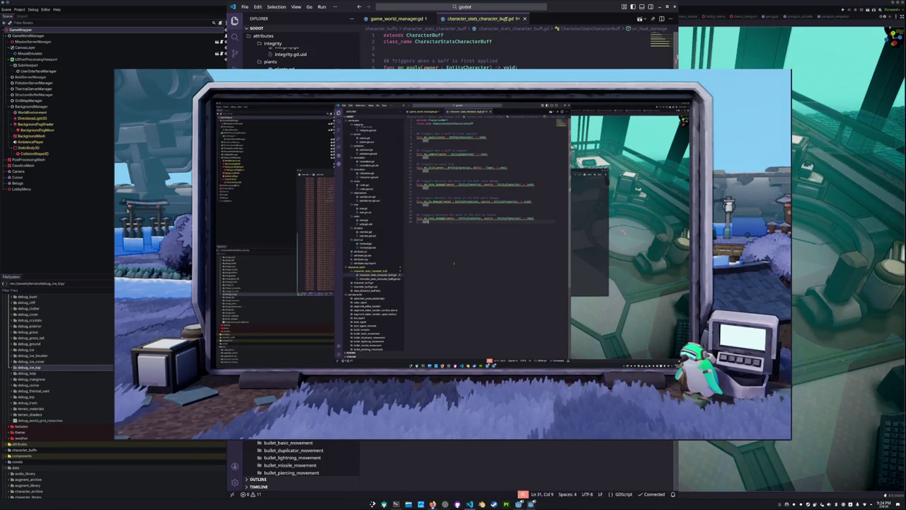
# Open slow_character_buff.tres, animation_seek_randomizer.gd and then astar_agent.gd from the Explorer
pyautogui.scroll(-3, 361, 247)
pyautogui.scroll(-2, 360, 248)
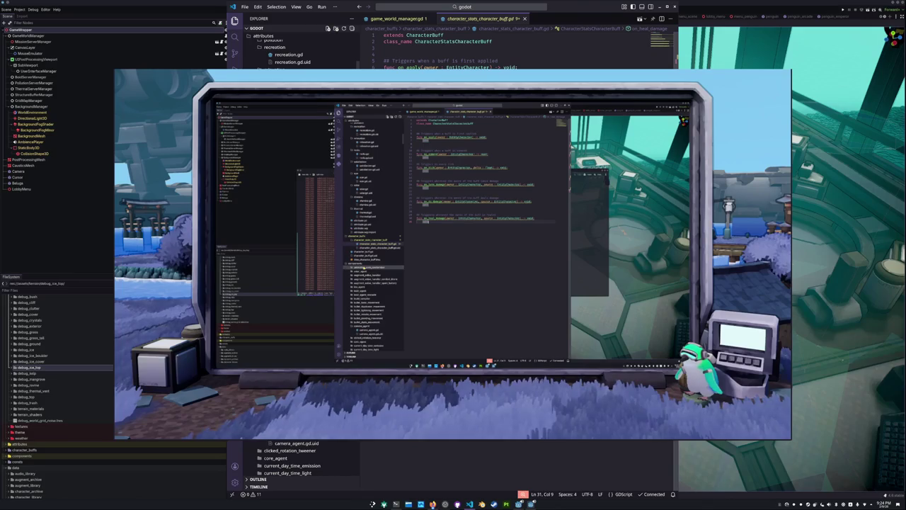
pyautogui.click(364, 267)
pyautogui.click(366, 259)
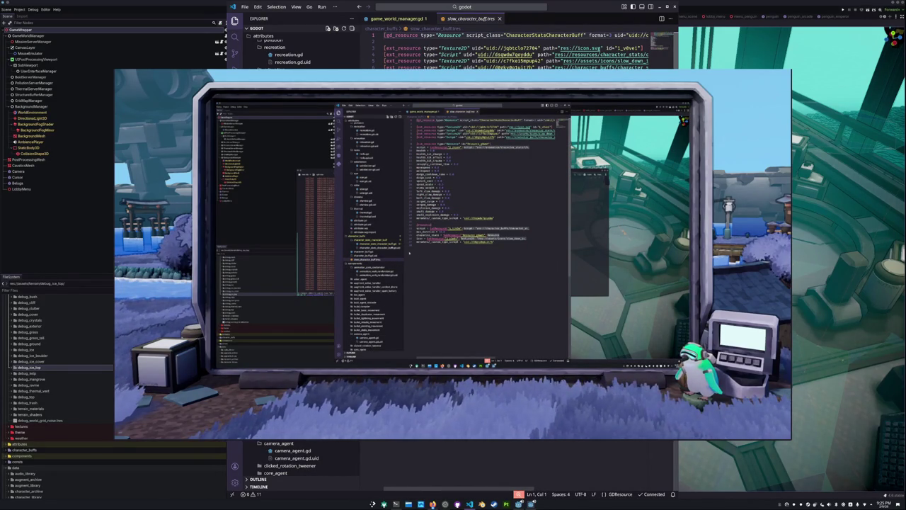
pyautogui.click(372, 269)
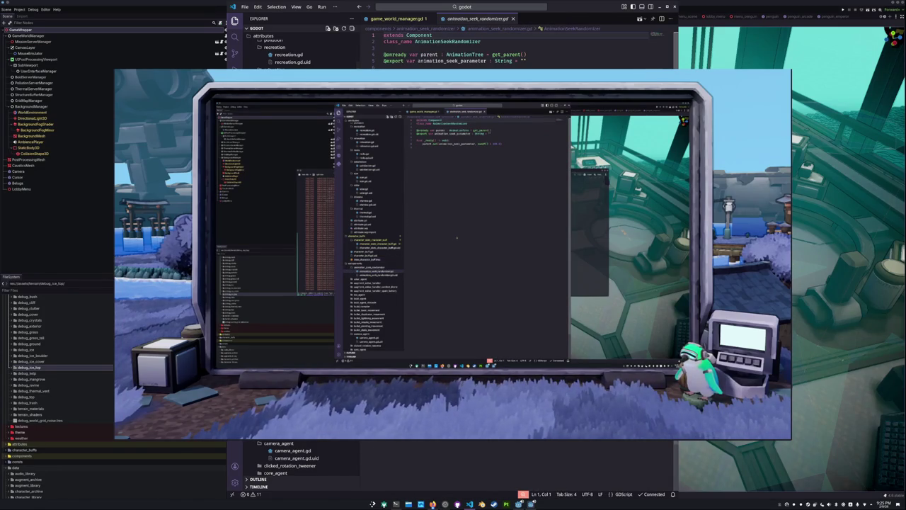
pyautogui.scroll(-2, 366, 273)
pyautogui.scroll(-1, 364, 275)
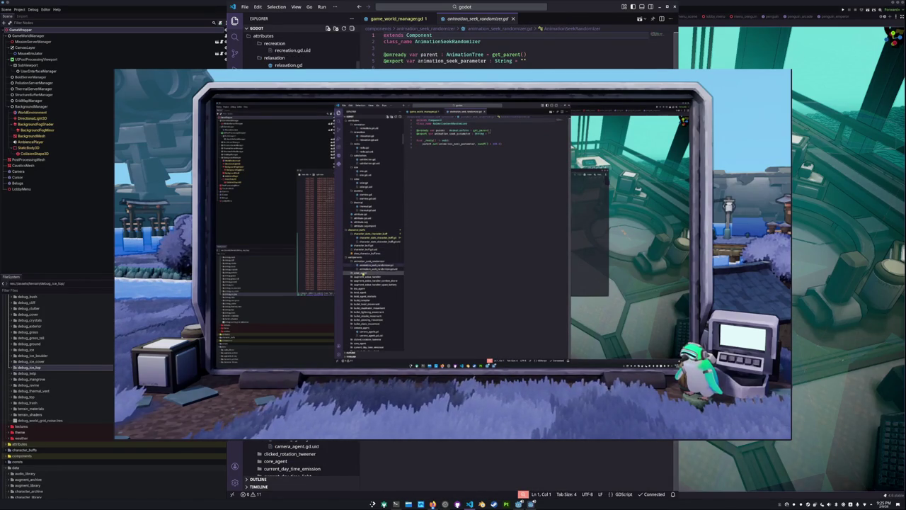
pyautogui.scroll(-1, 363, 276)
pyautogui.click(365, 276)
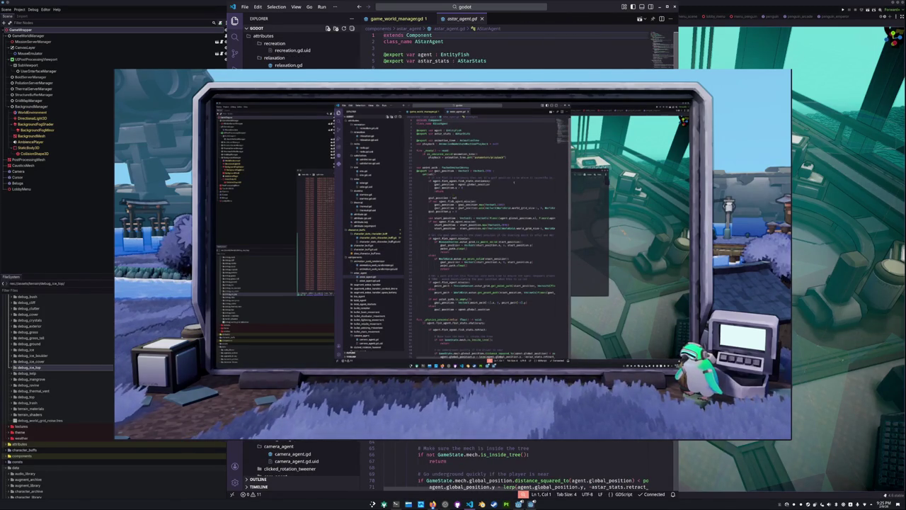
# Widen the editor, read through astar_agent.gd's goal-position code, then open augment_active_handler.gd
pyautogui.moveTo(678, 255); pyautogui.dragTo(830, 255)
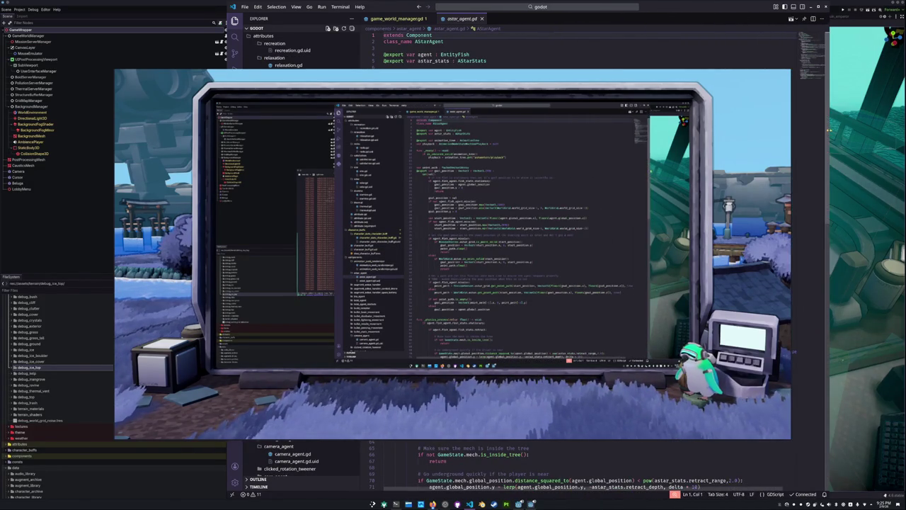
pyautogui.click(439, 213)
pyautogui.scroll(-5, 453, 255)
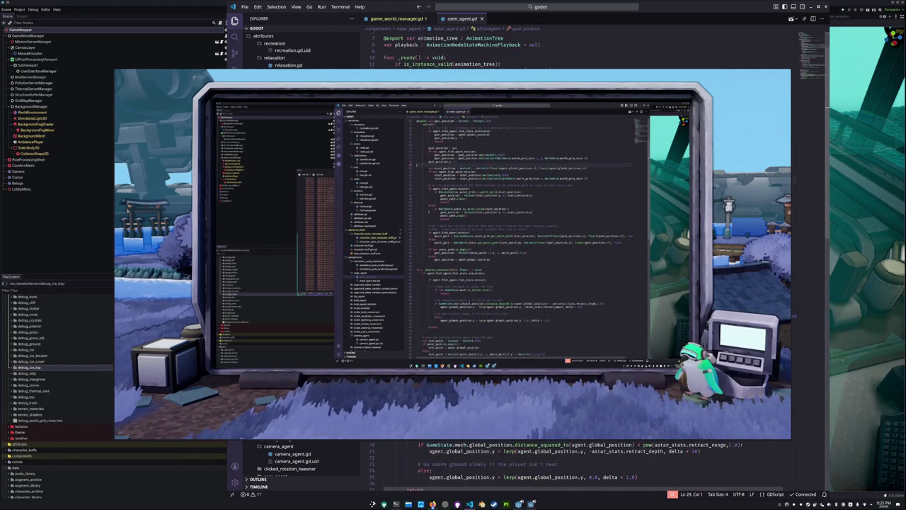
pyautogui.scroll(1, 454, 255)
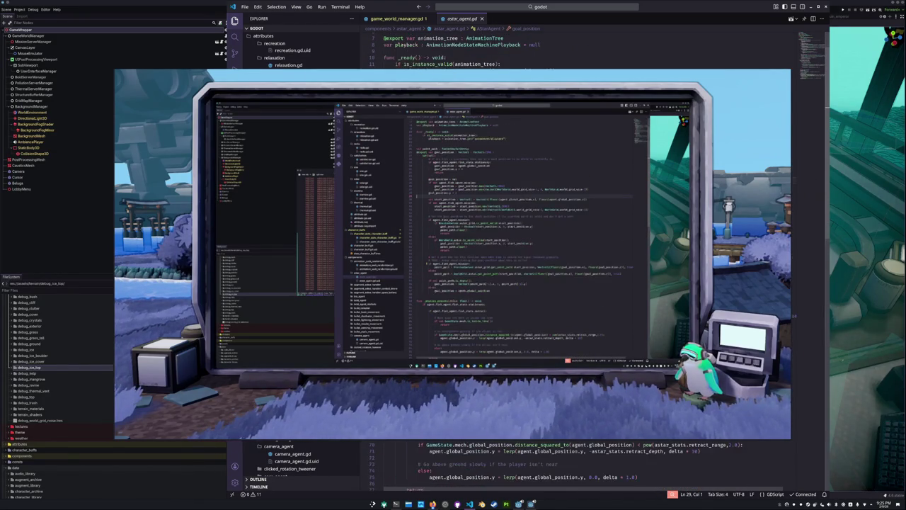
pyautogui.scroll(1, 453, 255)
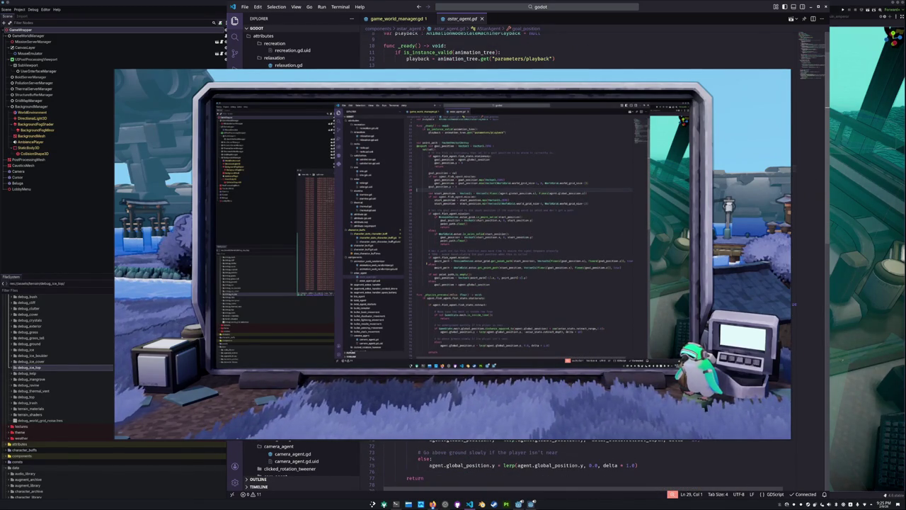
pyautogui.scroll(-1, 454, 255)
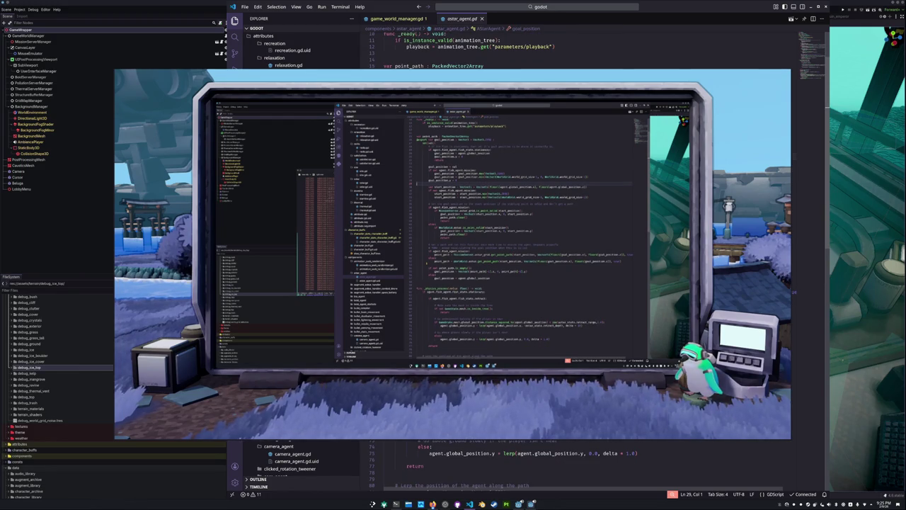
pyautogui.scroll(1, 453, 255)
pyautogui.scroll(2, 453, 255)
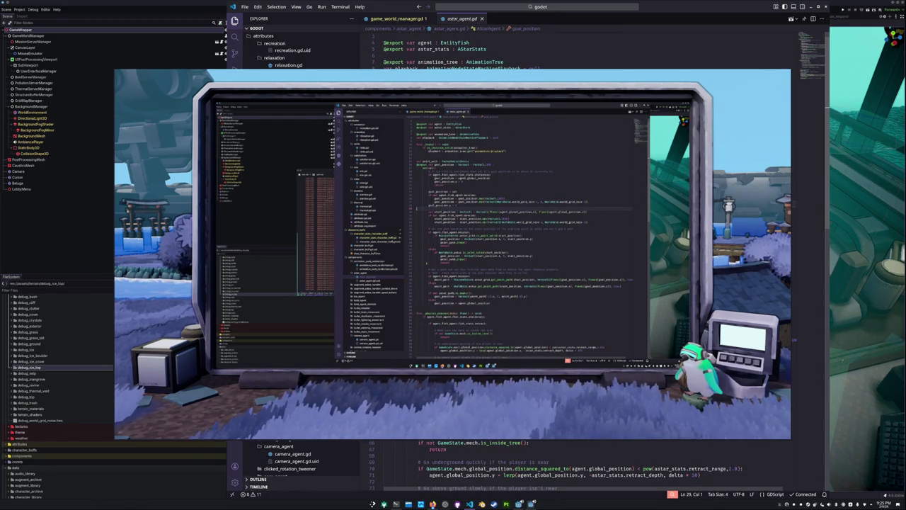
pyautogui.scroll(-1, 453, 254)
pyautogui.scroll(-3, 453, 255)
pyautogui.scroll(-3, 454, 255)
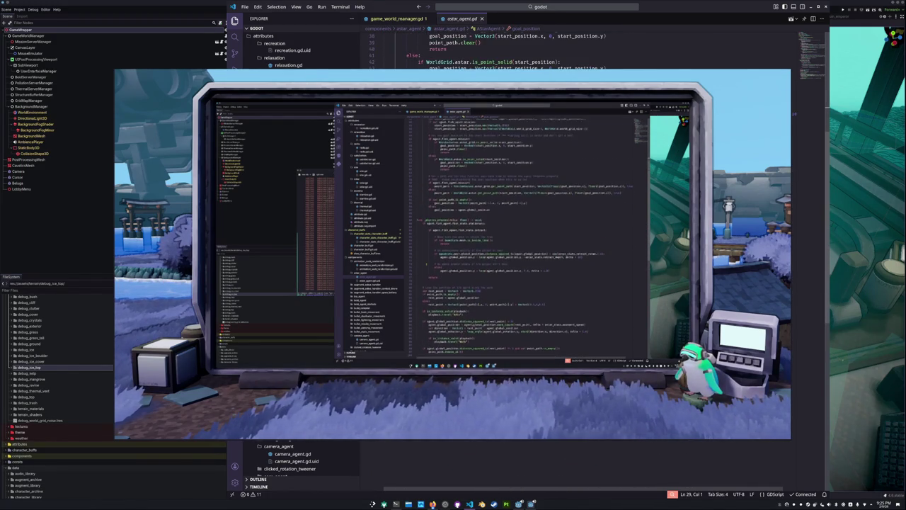
pyautogui.scroll(2, 454, 255)
pyautogui.scroll(2, 454, 255)
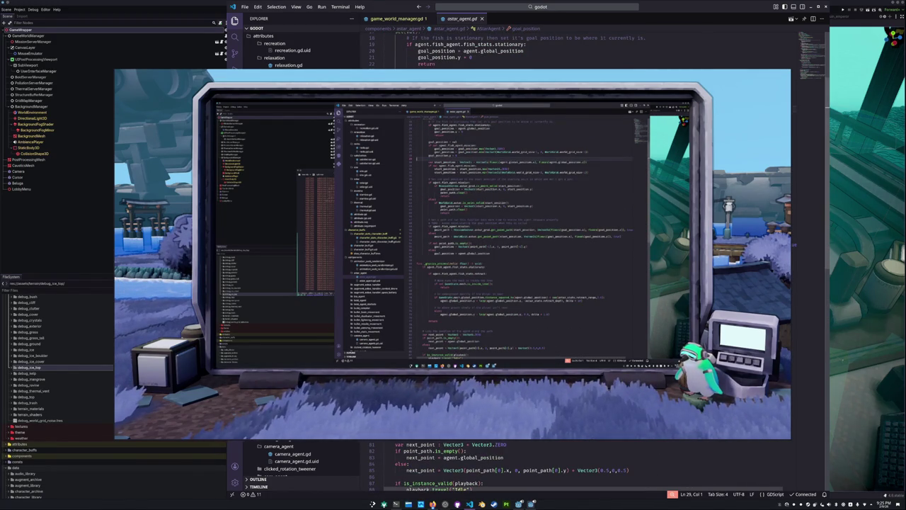
pyautogui.click(374, 283)
pyautogui.click(375, 288)
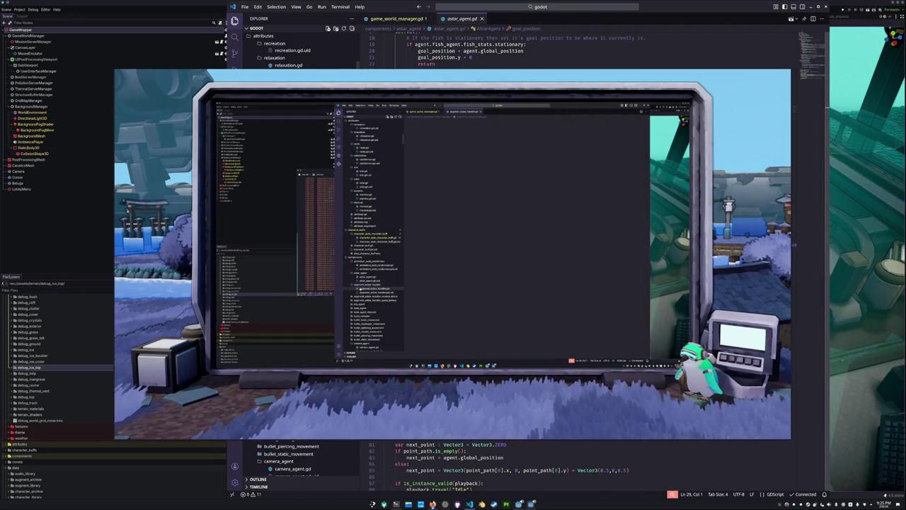
# Open the combat drone and spare battery augment handler scripts
pyautogui.scroll(-2, 375, 271)
pyautogui.click(377, 278)
pyautogui.click(372, 288)
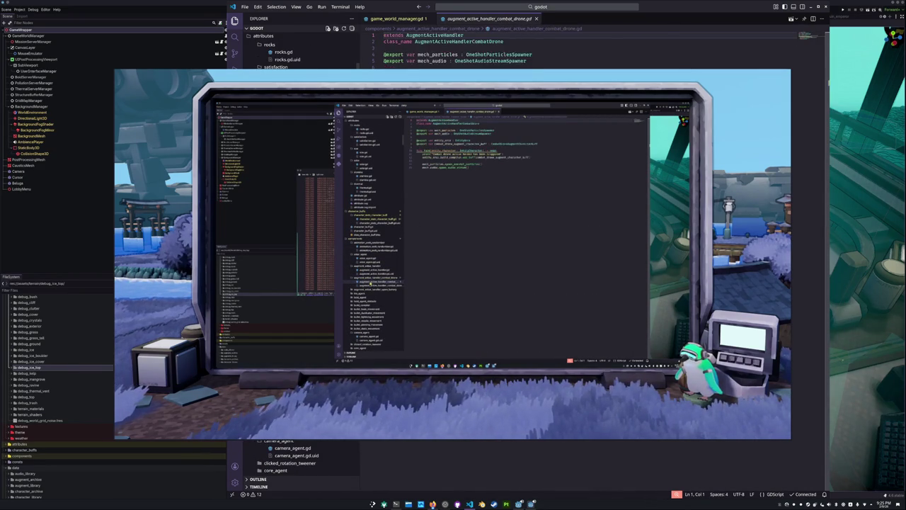
pyautogui.click(369, 291)
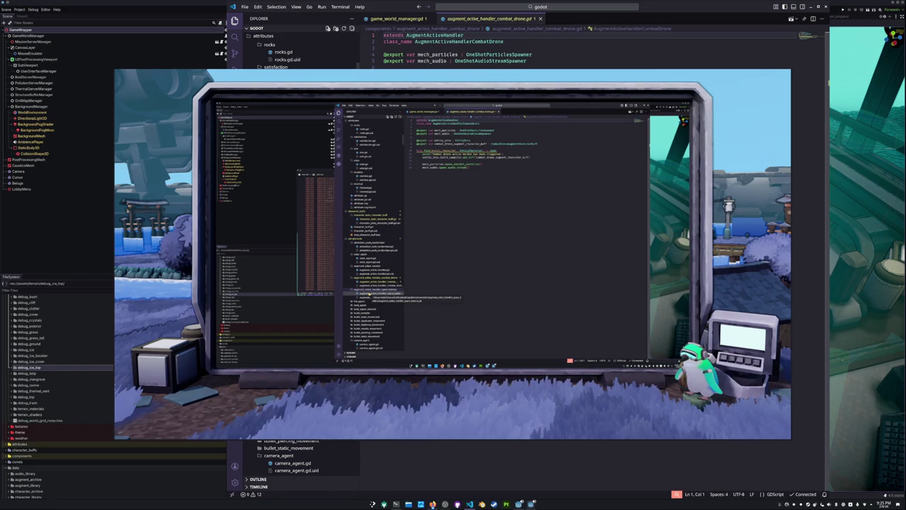
pyautogui.click(369, 293)
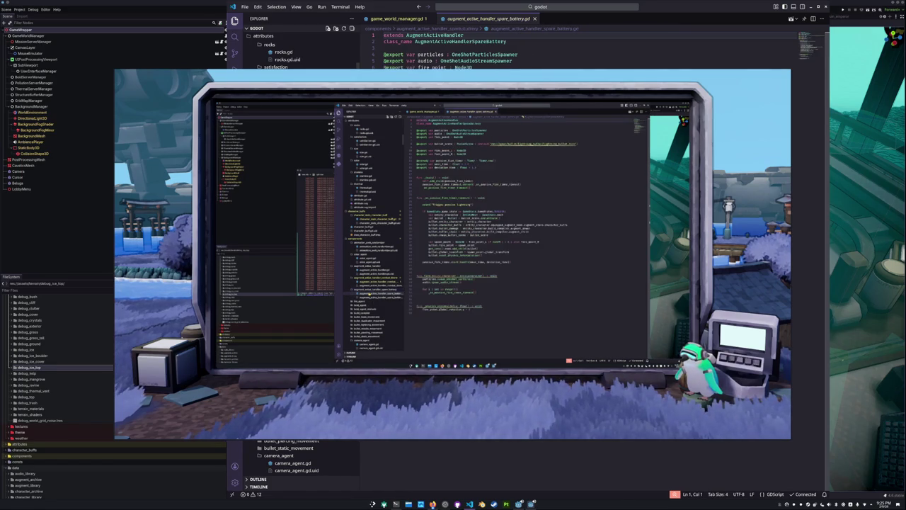
pyautogui.scroll(-3, 370, 293)
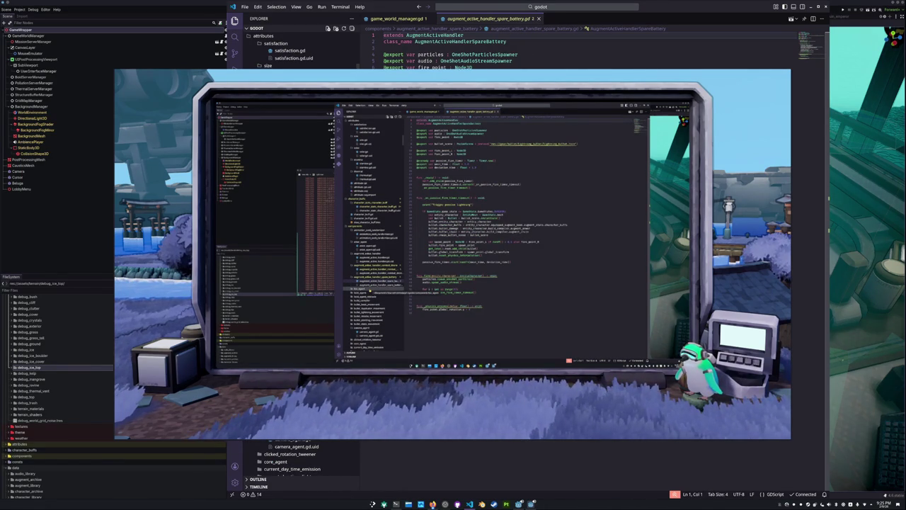
# Open bio_agent.gd, boid_agent.gd, boid_agent_obstacle.gd and build_compiler.gd in turn
pyautogui.click(362, 291)
pyautogui.click(363, 295)
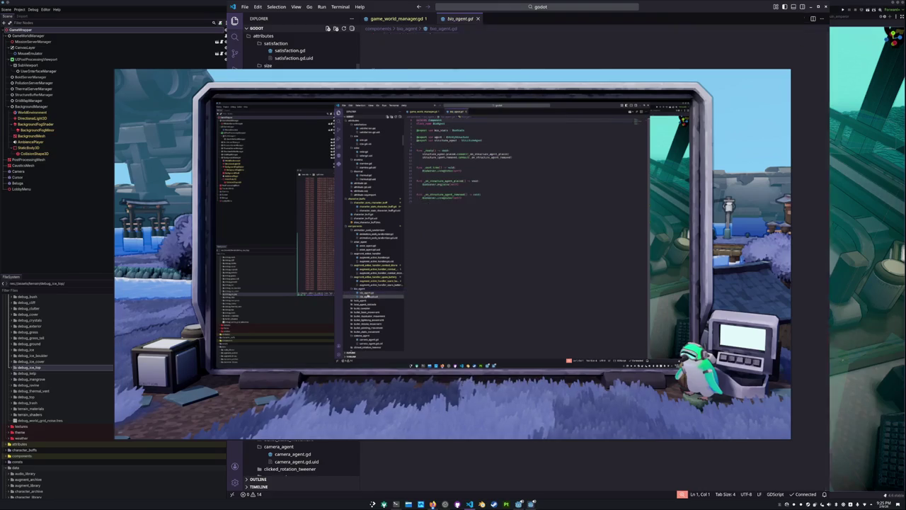
pyautogui.click(363, 300)
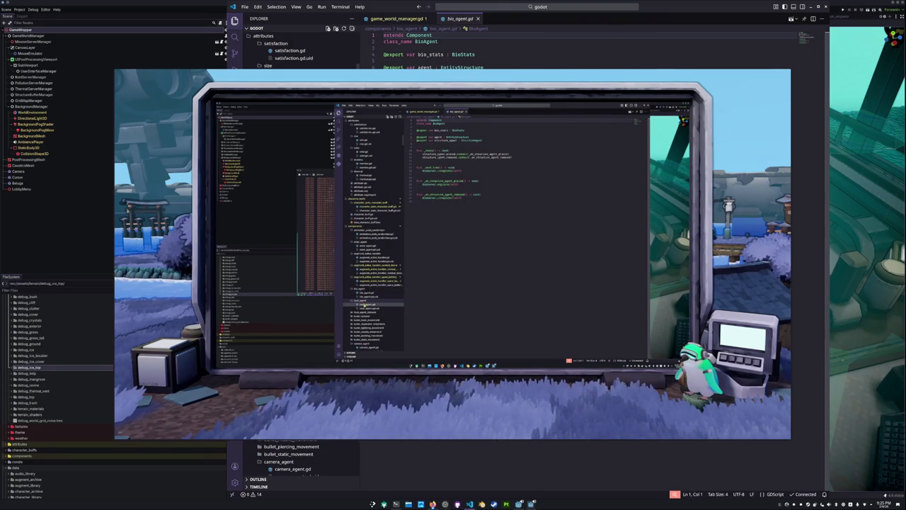
pyautogui.click(363, 304)
pyautogui.click(361, 284)
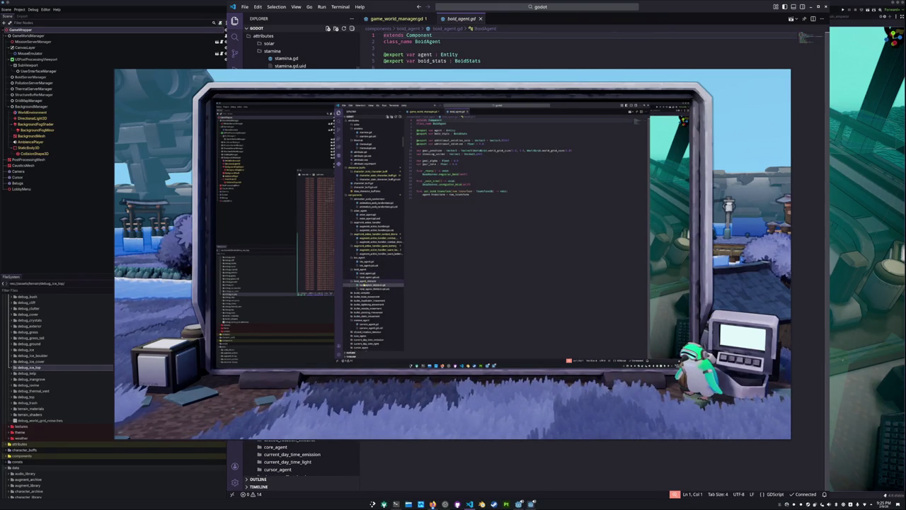
pyautogui.click(363, 289)
pyautogui.click(362, 299)
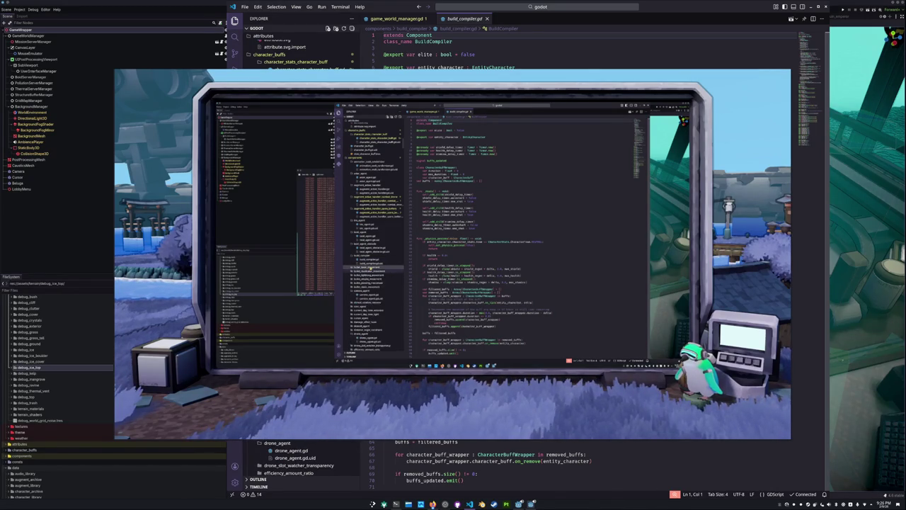
# Review bullet_duplicator_movement.gd, then bring the Godot editor back to the front
pyautogui.scroll(1, 292, 325)
pyautogui.click(368, 272)
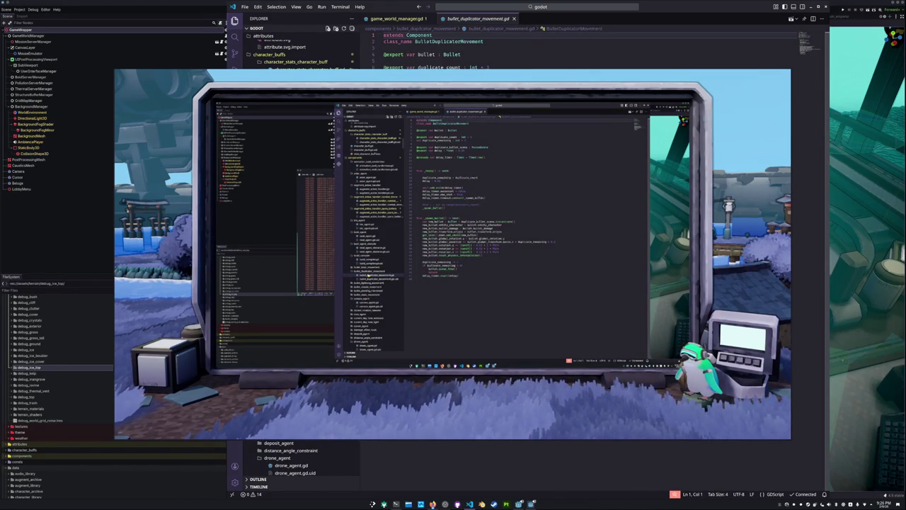
pyautogui.scroll(-1, 352, 283)
pyautogui.click(28, 399)
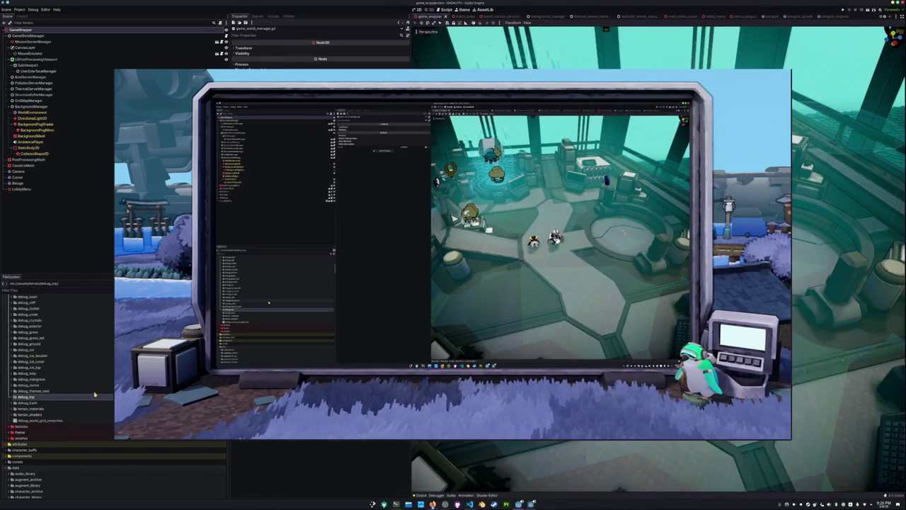
# Collapse the terrain folder in Godot's FileSystem dock and bring the Tasks board forward
pyautogui.scroll(5, 22, 425)
pyautogui.click(17, 431)
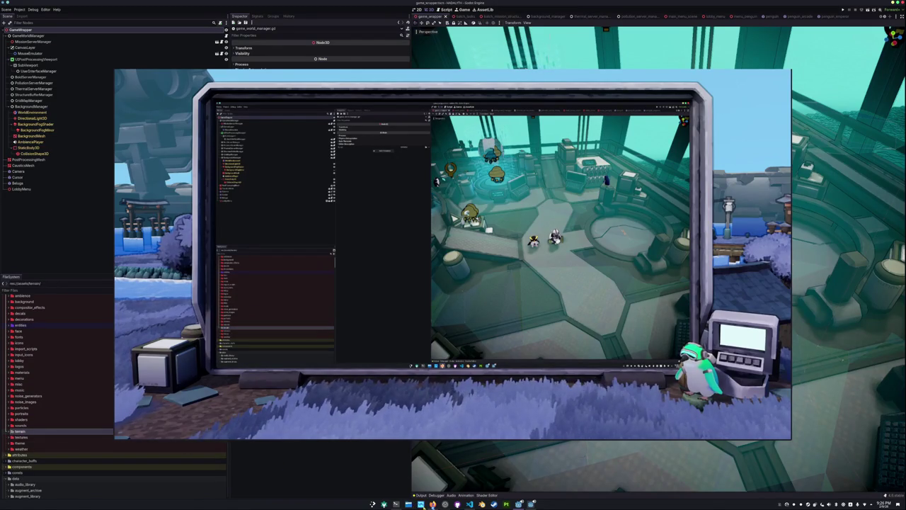
pyautogui.click(433, 504)
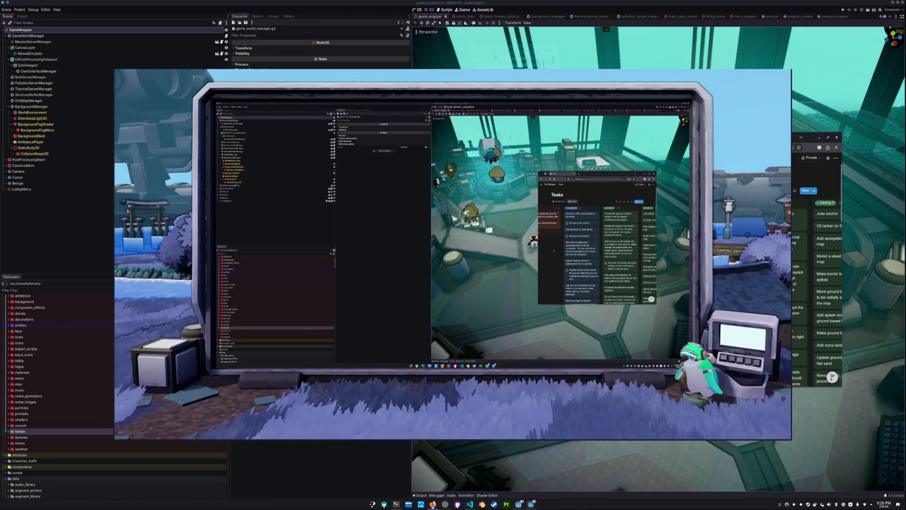
# Scroll down and back up through the tasks on the Kanban board
pyautogui.scroll(-2, 818, 283)
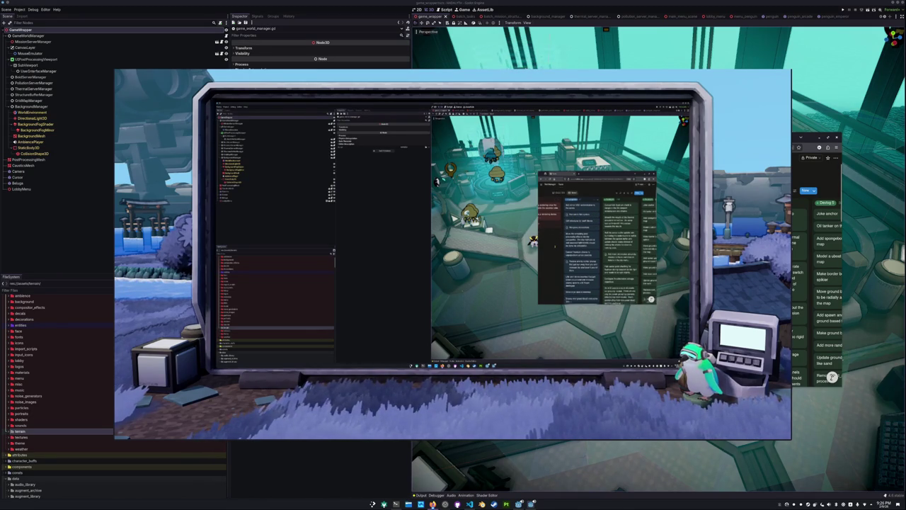
pyautogui.scroll(-2, 818, 283)
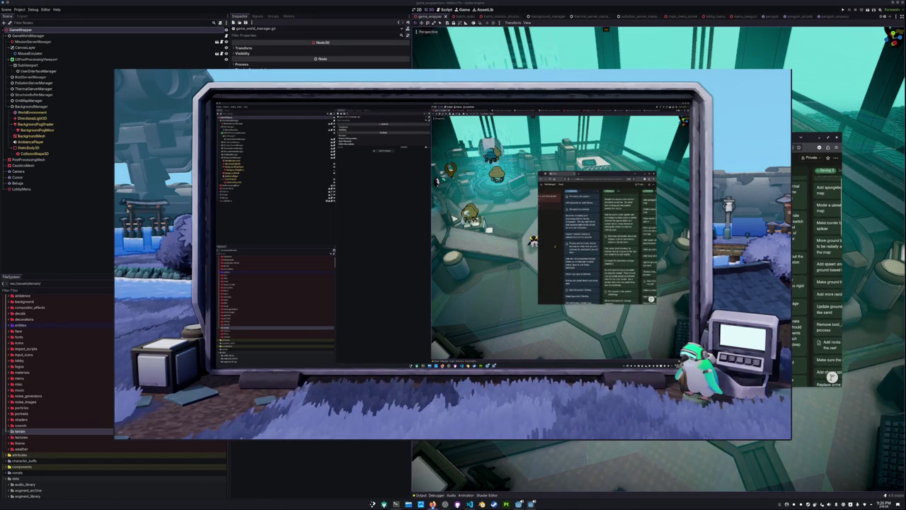
pyautogui.scroll(-3, 832, 377)
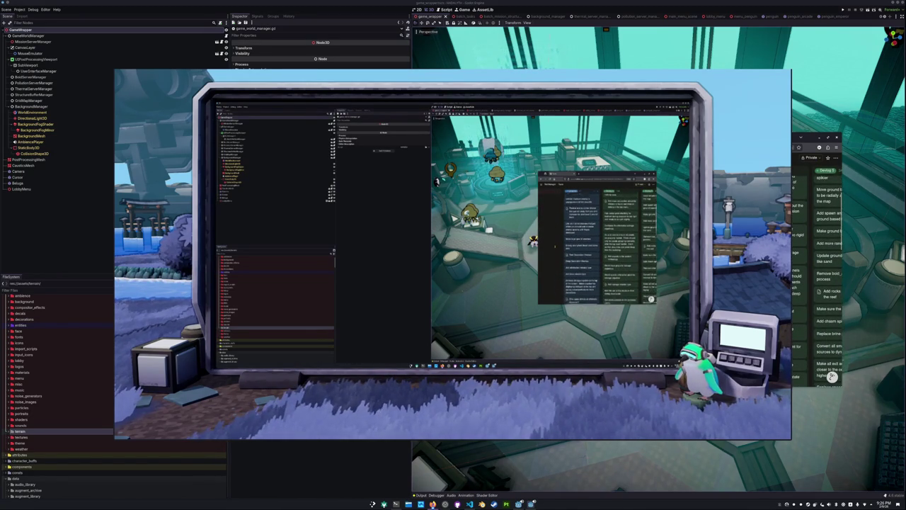
pyautogui.scroll(-2, 833, 377)
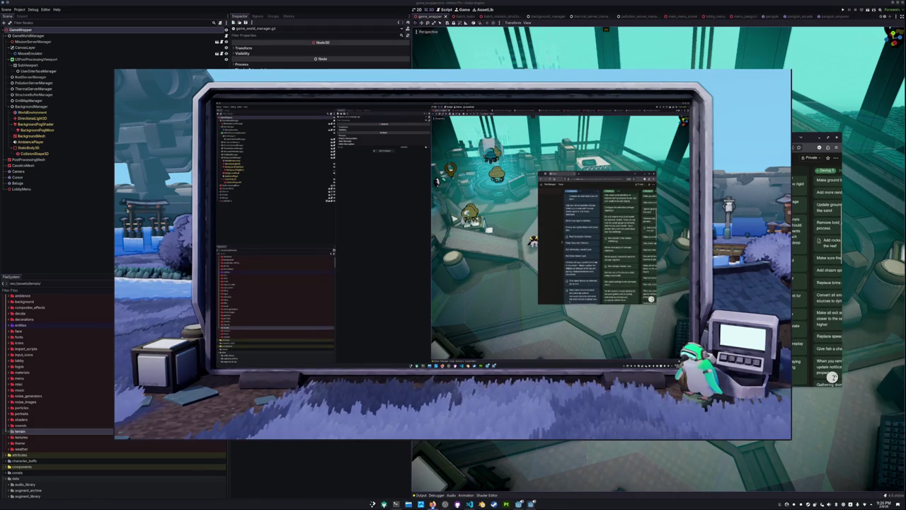
pyautogui.scroll(-1, 833, 377)
pyautogui.scroll(1, 833, 377)
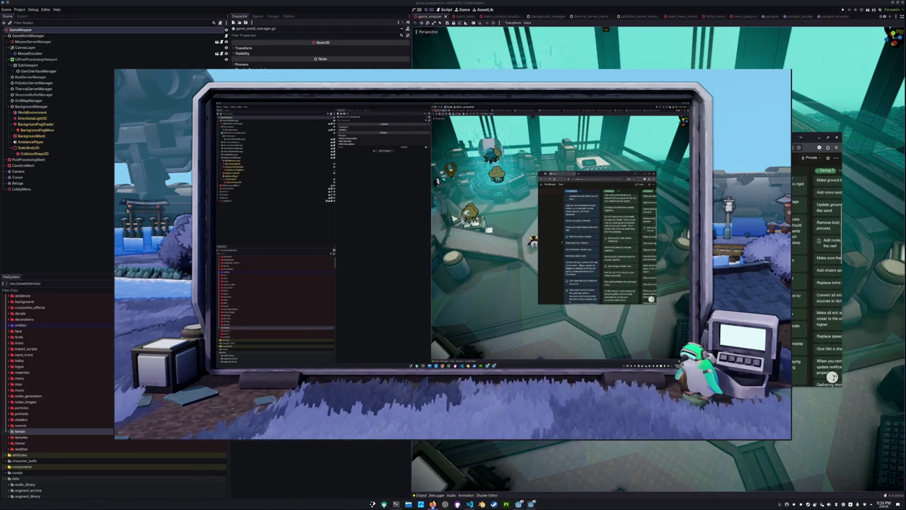
pyautogui.scroll(1, 833, 377)
pyautogui.scroll(1, 832, 377)
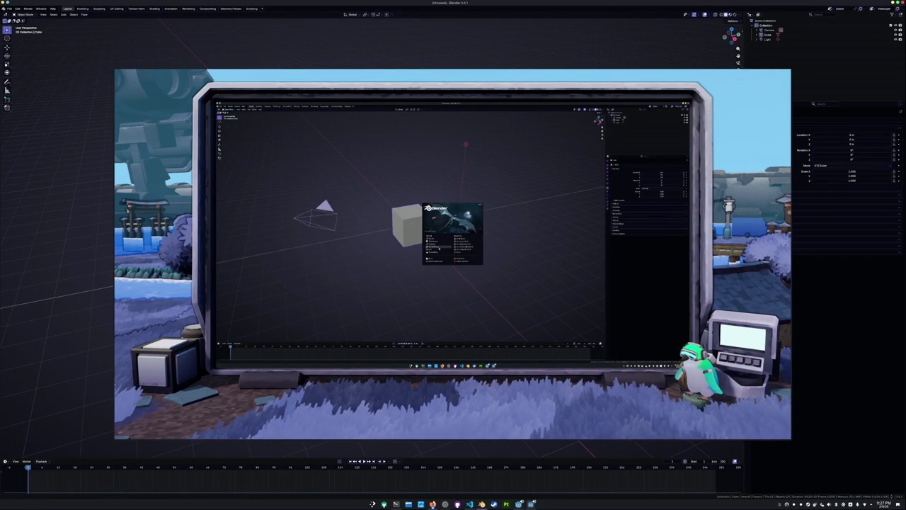
# In Blender, dismiss the splash screen and delete the default cube, camera and light
pyautogui.click(434, 242)
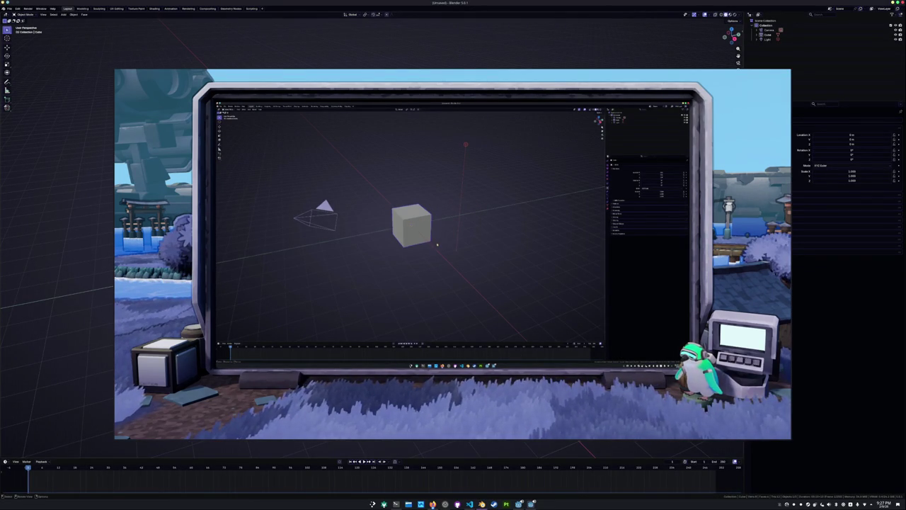
pyautogui.press('a')
pyautogui.press('Delete')
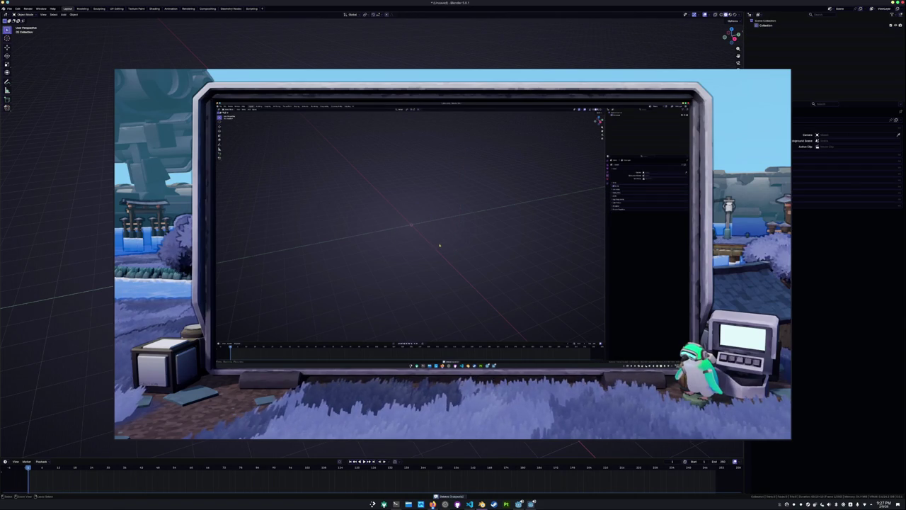
# Open ambient_worker.blend by browsing down through the project folders
pyautogui.hotkey('ctrl', 'o')
pyautogui.doubleClick(375, 167)
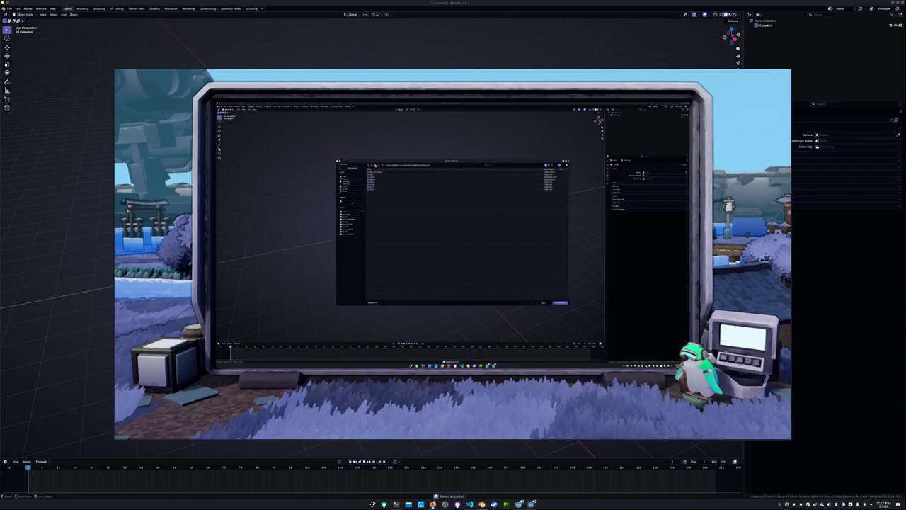
pyautogui.doubleClick(375, 179)
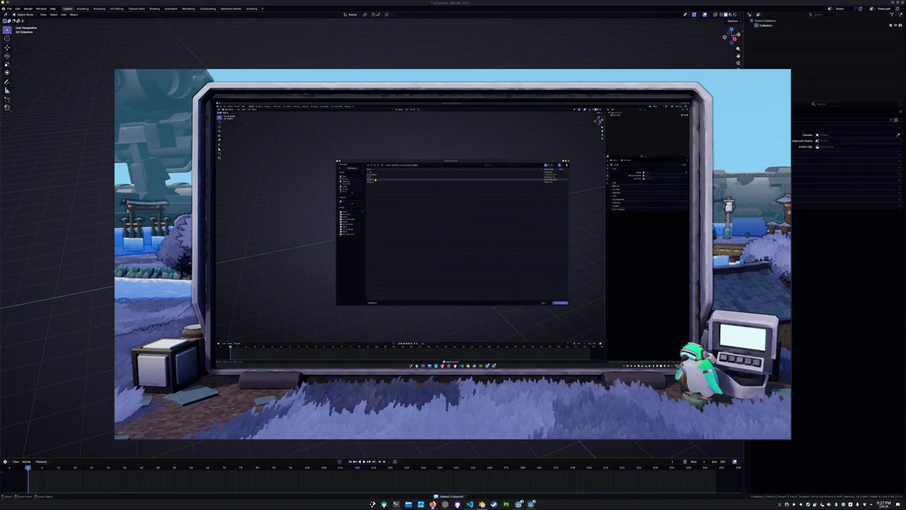
pyautogui.doubleClick(375, 180)
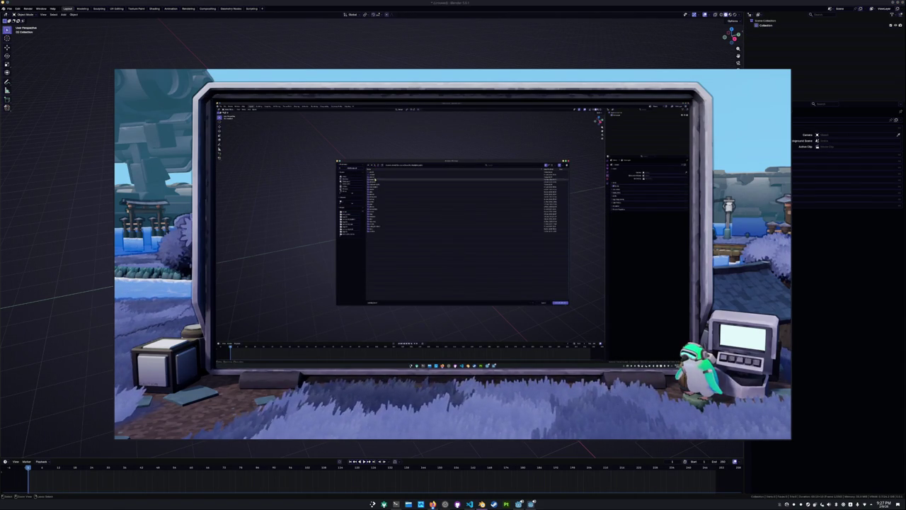
pyautogui.doubleClick(375, 185)
pyautogui.doubleClick(376, 181)
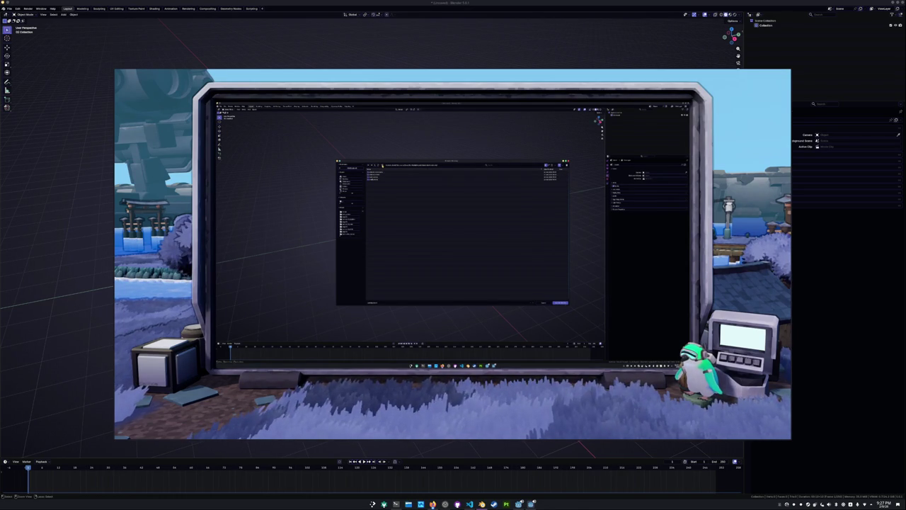
pyautogui.doubleClick(379, 175)
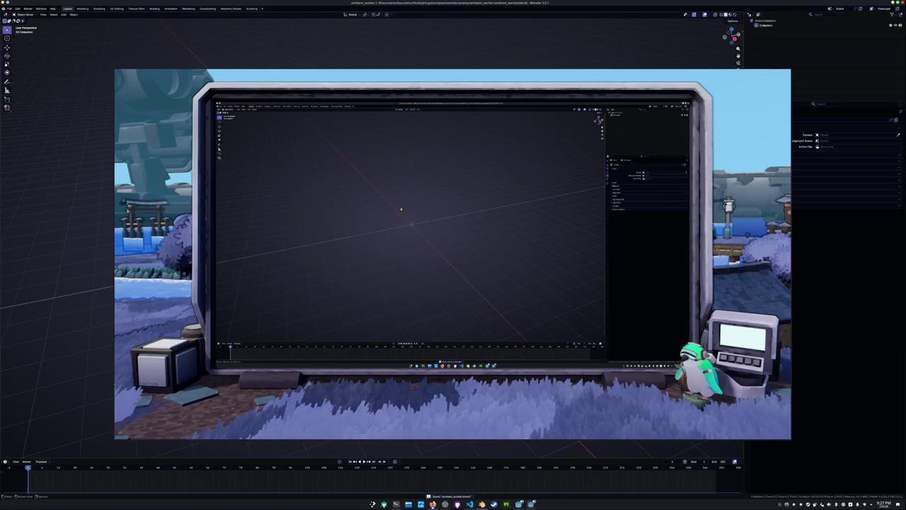
# Add a cube to the ambient_worker scene
pyautogui.moveTo(402, 207); pyautogui.dragTo(396, 198, button='middle')
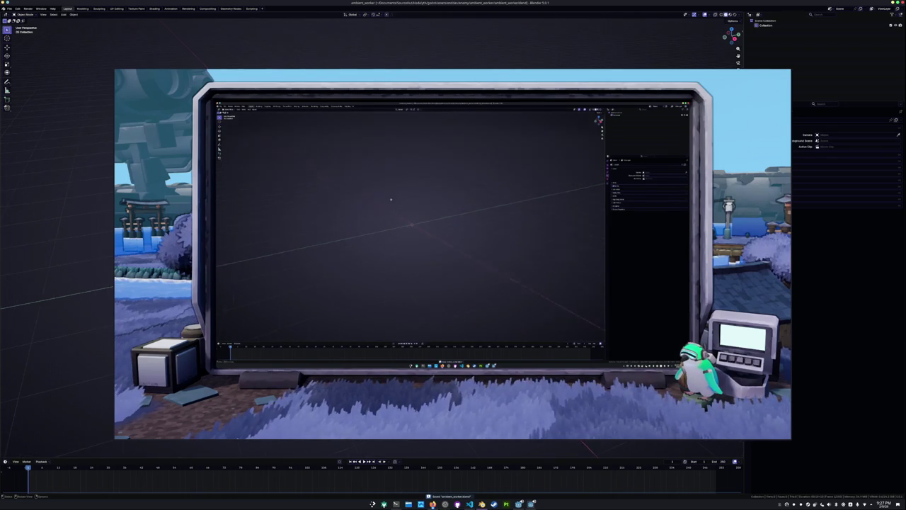
pyautogui.hotkey('shift', 'a')
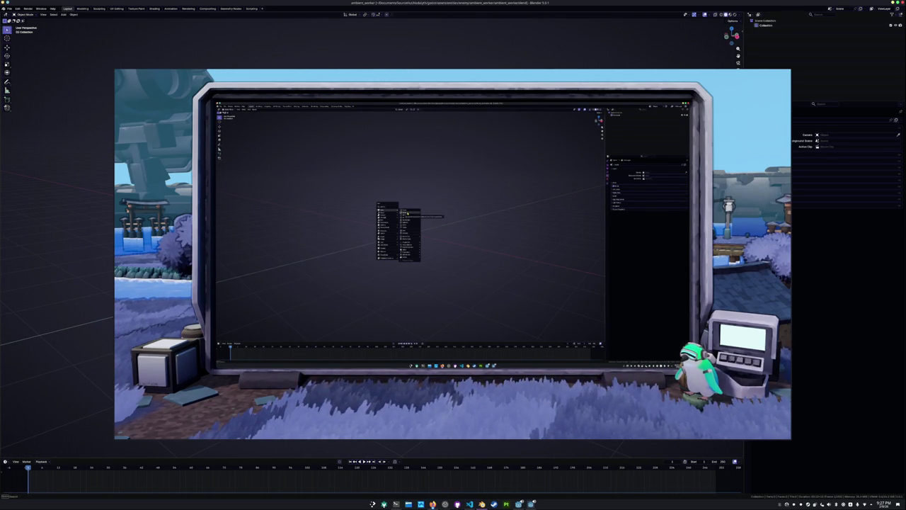
pyautogui.click(407, 212)
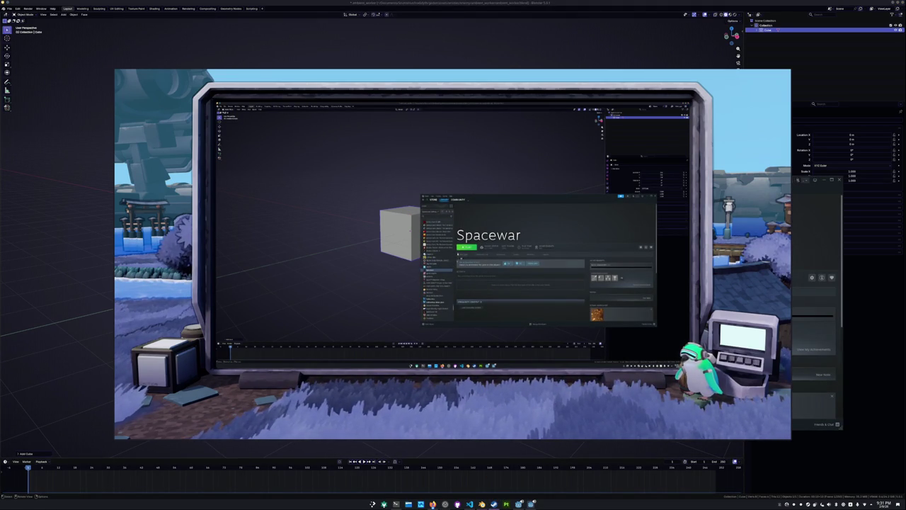
# Launch Spacewar from the Steam library and accept its license agreement
pyautogui.click(469, 248)
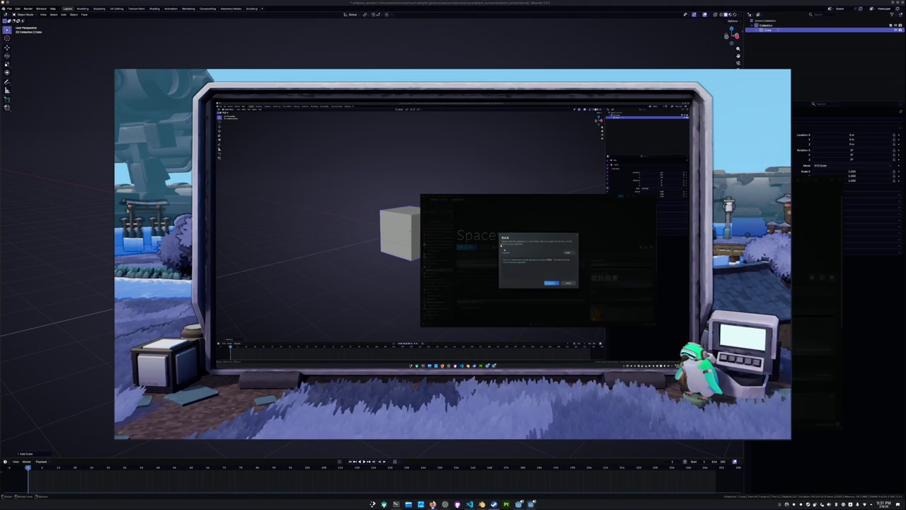
pyautogui.click(546, 283)
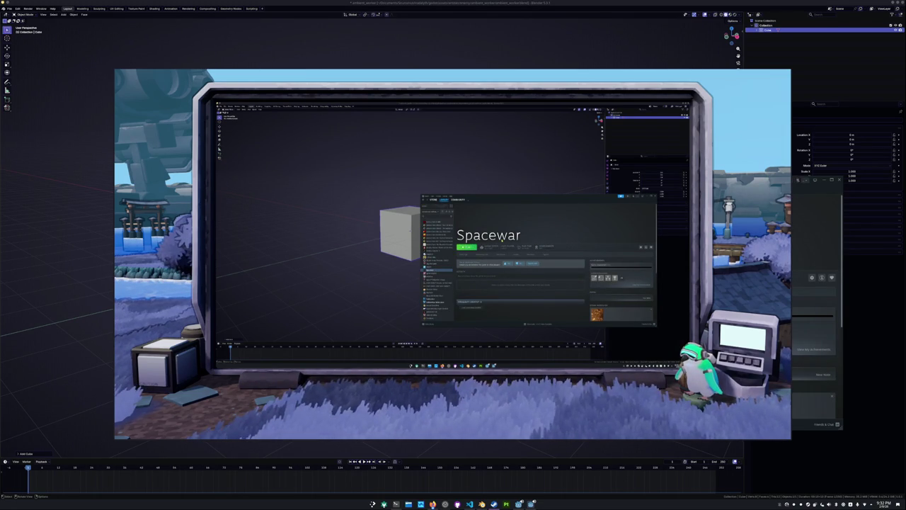
pyautogui.scroll(-3, 440, 276)
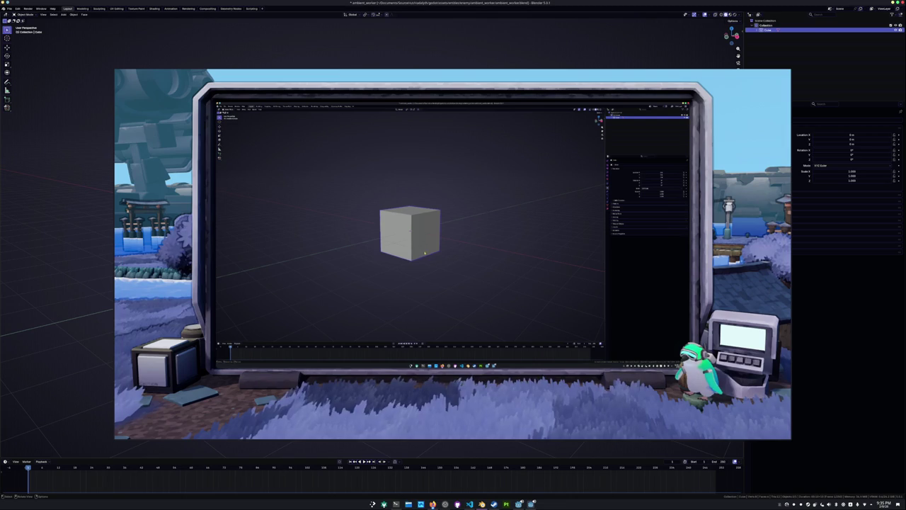
pyautogui.press('c')
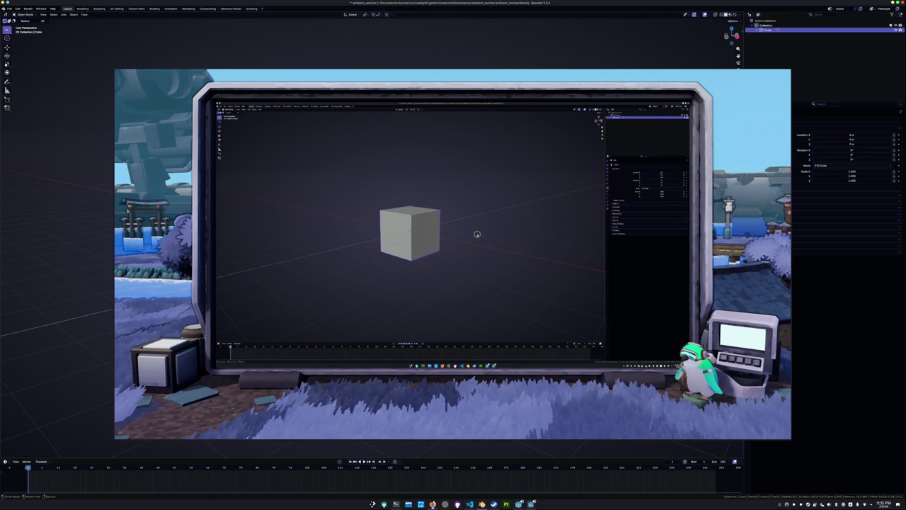
pyautogui.press('Escape')
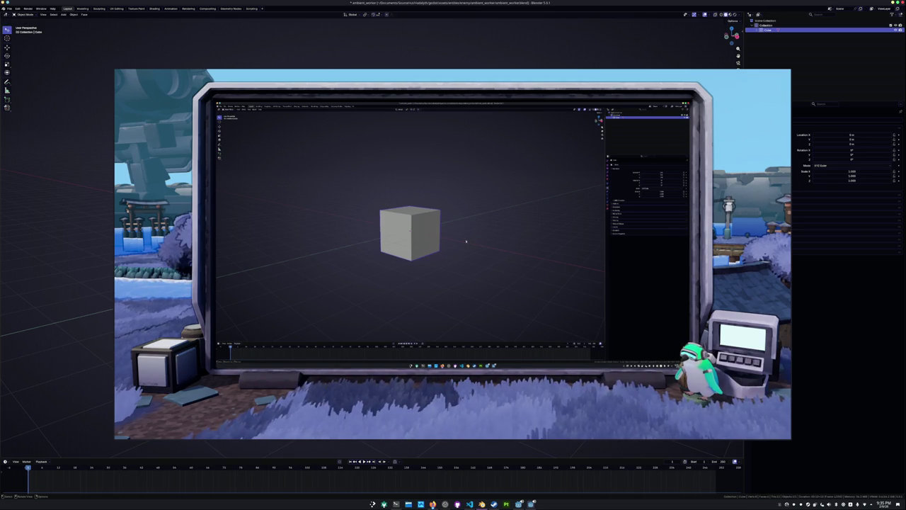
pyautogui.press('g')
pyautogui.press('Escape')
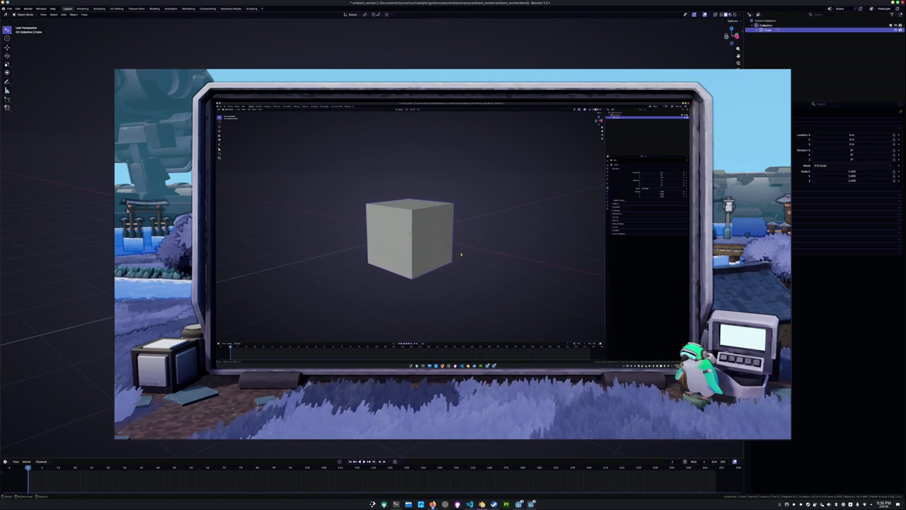
pyautogui.moveTo(452, 255); pyautogui.dragTo(444, 256, button='middle')
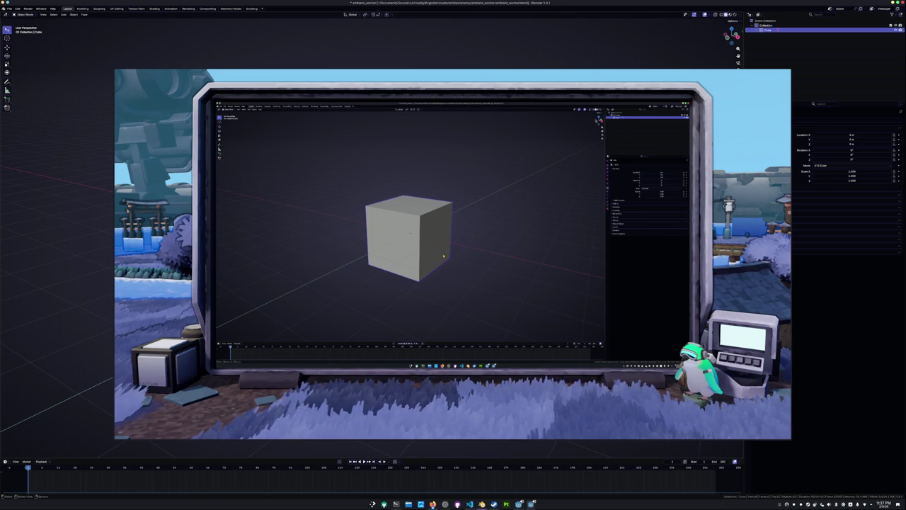
# Orbit around the bevelled blocks and return to Object Mode
pyautogui.moveTo(407, 285); pyautogui.dragTo(476, 279, button='middle')
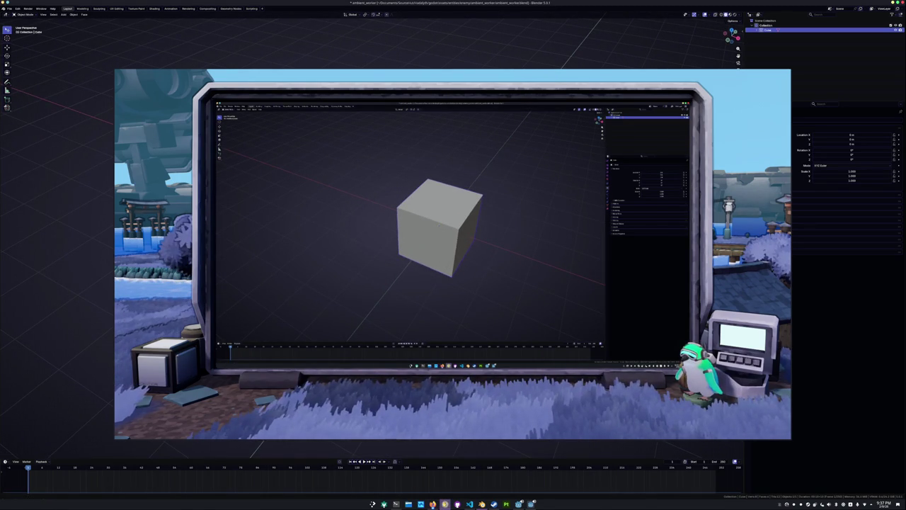
pyautogui.hotkey('alt', 'Tab')
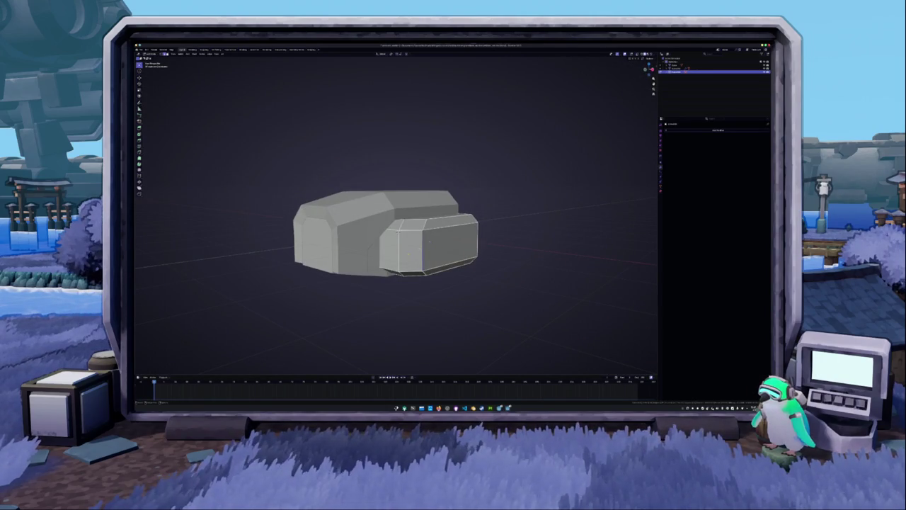
pyautogui.press('Tab')
# Lower the front block along the Z axis
pyautogui.moveTo(425, 269)
pyautogui.mouseDown(button='middle')
pyautogui.moveTo(492, 257)
pyautogui.moveTo(457, 258)
pyautogui.moveTo(451, 243)
pyautogui.moveTo(431, 240)
pyautogui.moveTo(411, 249)
pyautogui.moveTo(405, 268)
pyautogui.moveTo(425, 241)
pyautogui.moveTo(387, 231)
pyautogui.mouseUp(button='middle')
pyautogui.press('g')
pyautogui.press('z')
pyautogui.click(431, 241)
# Select the front block's front, bottom and top faces and apply a context-menu operation to them
pyautogui.press('Tab')
pyautogui.click(408, 253)
pyautogui.keyDown('shift'); pyautogui.click(404, 275); pyautogui.keyUp('shift')
pyautogui.keyDown('shift'); pyautogui.click(435, 239); pyautogui.keyUp('shift')
pyautogui.moveTo(458, 213); pyautogui.dragTo(456, 253, button='middle')
pyautogui.scroll(-5, 456, 233)
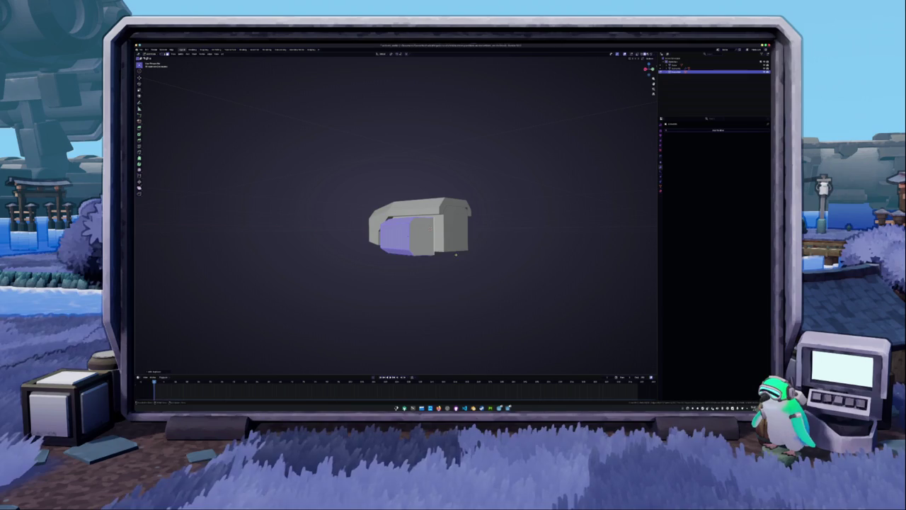
pyautogui.rightClick(456, 253)
pyautogui.click(446, 311)
# Select another object and change one of its dropdown settings
pyautogui.moveTo(406, 289); pyautogui.dragTo(414, 243, button='middle')
pyautogui.click(453, 220)
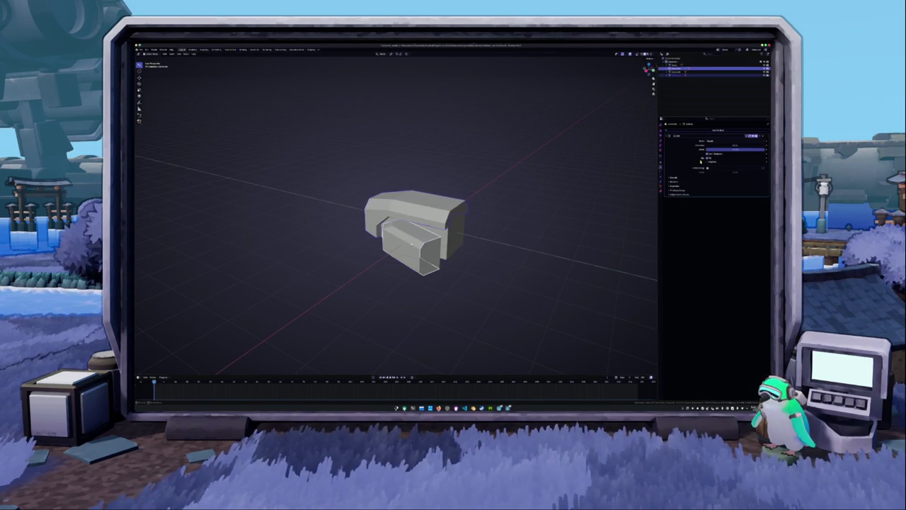
pyautogui.click(755, 140)
pyautogui.click(752, 146)
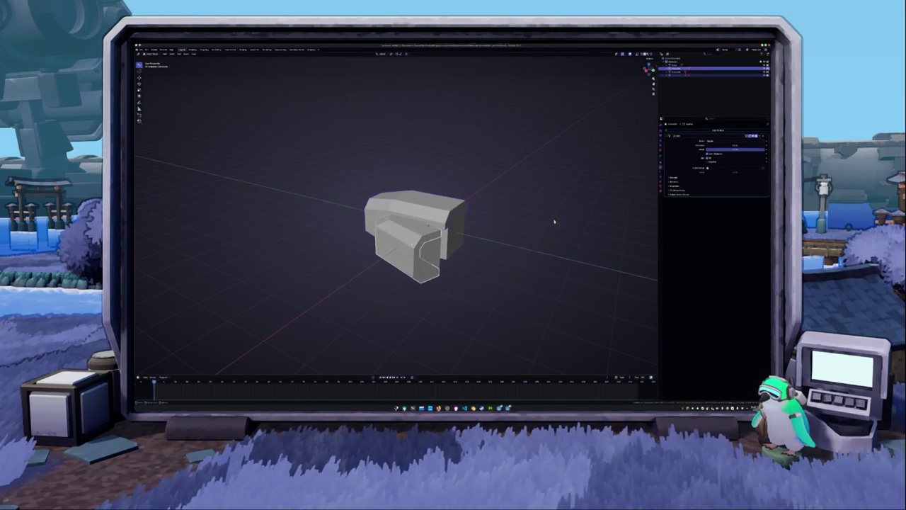
# Select the inner front face, try an extrusion, cancel it and return to Object Mode
pyautogui.moveTo(555, 219); pyautogui.dragTo(496, 240, button='middle')
pyautogui.click(354, 251)
pyautogui.moveTo(363, 250)
pyautogui.mouseDown(button='middle')
pyautogui.moveTo(455, 235)
pyautogui.moveTo(438, 216)
pyautogui.moveTo(427, 223)
pyautogui.mouseUp(button='middle')
pyautogui.press('Tab')
pyautogui.press('Tab')
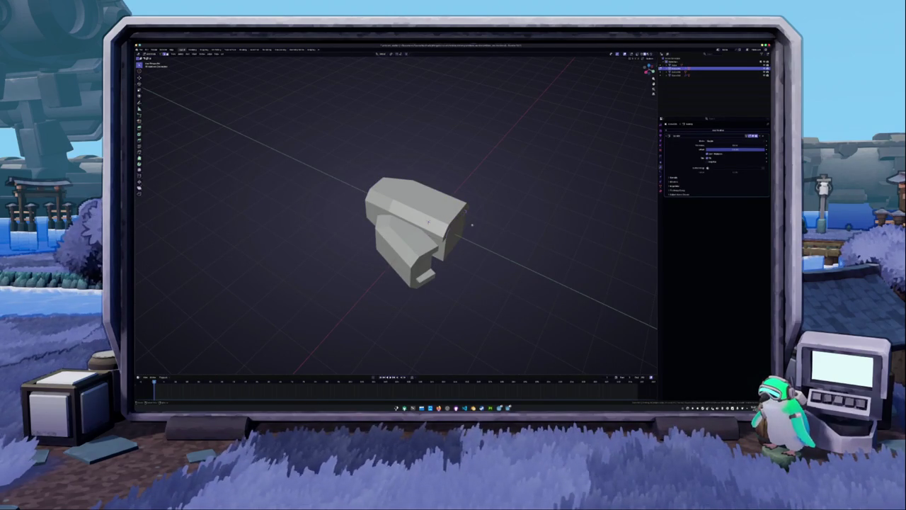
pyautogui.press('e')
pyautogui.press('Escape')
pyautogui.press('Tab')
# Move the front box further down along Z so it reaches below the body
pyautogui.moveTo(481, 226)
pyautogui.mouseDown(button='middle')
pyautogui.moveTo(476, 247)
pyautogui.moveTo(435, 249)
pyautogui.moveTo(451, 245)
pyautogui.moveTo(423, 231)
pyautogui.mouseUp(button='middle')
pyautogui.click(435, 250)
pyautogui.press('g')
pyautogui.press('z')
pyautogui.rightClick(395, 245)
pyautogui.press('Escape')
# Scale all of the front box's geometry vertically in Edit Mode
pyautogui.moveTo(395, 248); pyautogui.dragTo(387, 253, button='middle')
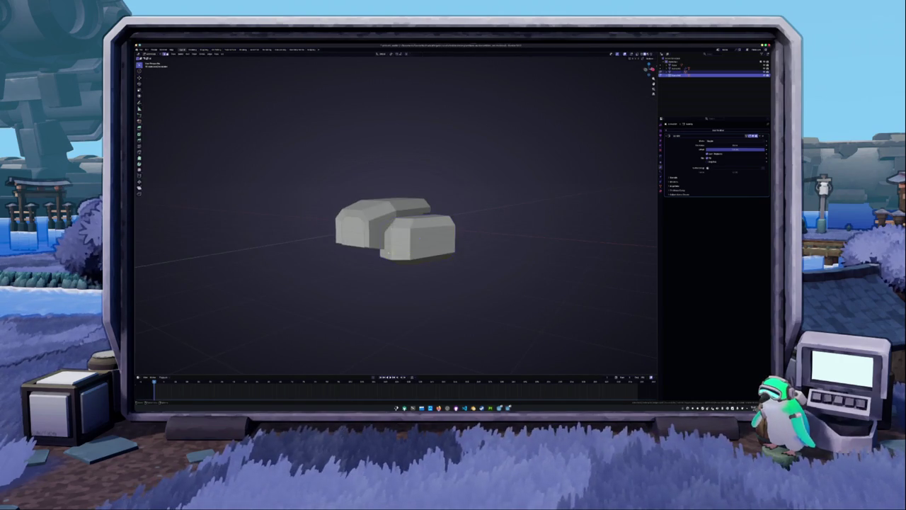
pyautogui.press('Tab')
pyautogui.click(392, 244)
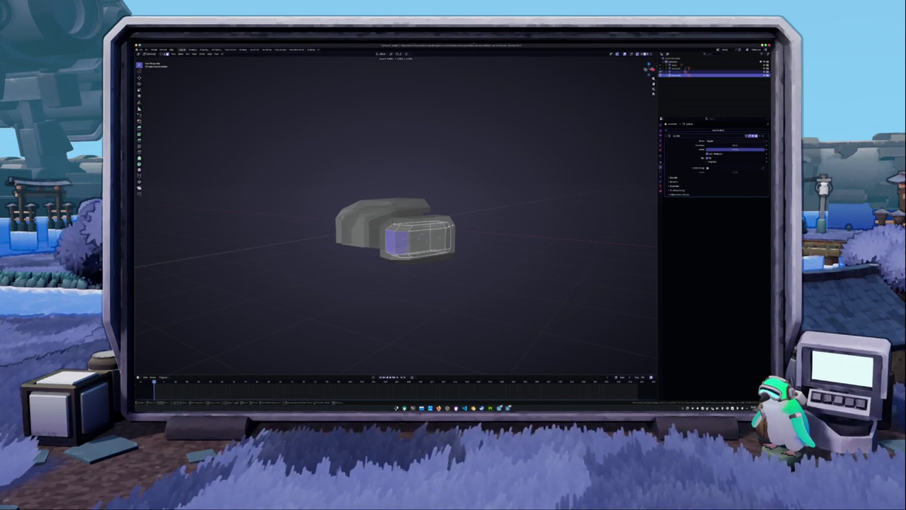
pyautogui.press('a')
pyautogui.press('s')
pyautogui.press('z')
pyautogui.click(478, 228)
pyautogui.moveTo(477, 229)
pyautogui.mouseDown(button='middle')
pyautogui.moveTo(502, 228)
pyautogui.moveTo(502, 218)
pyautogui.mouseUp(button='middle')
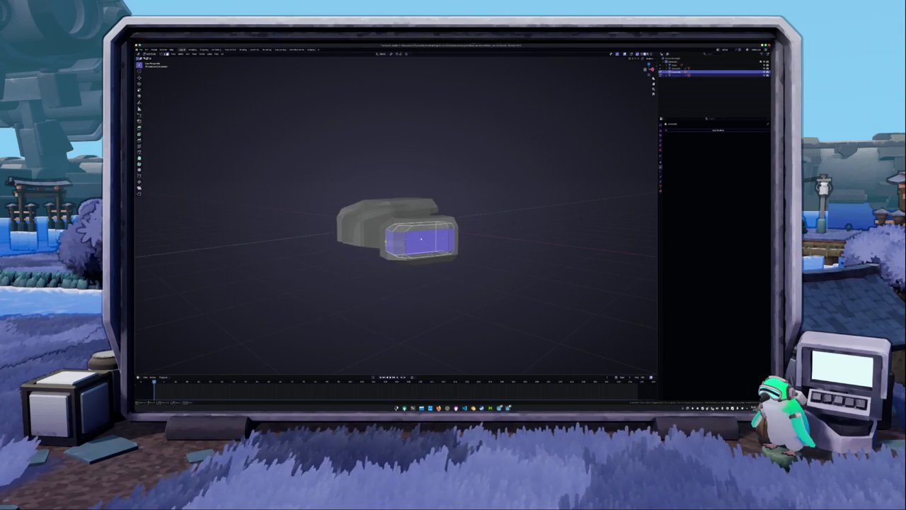
# Scale the whole front box object vertically in Object Mode
pyautogui.press('Tab')
pyautogui.press('s')
pyautogui.press('z')
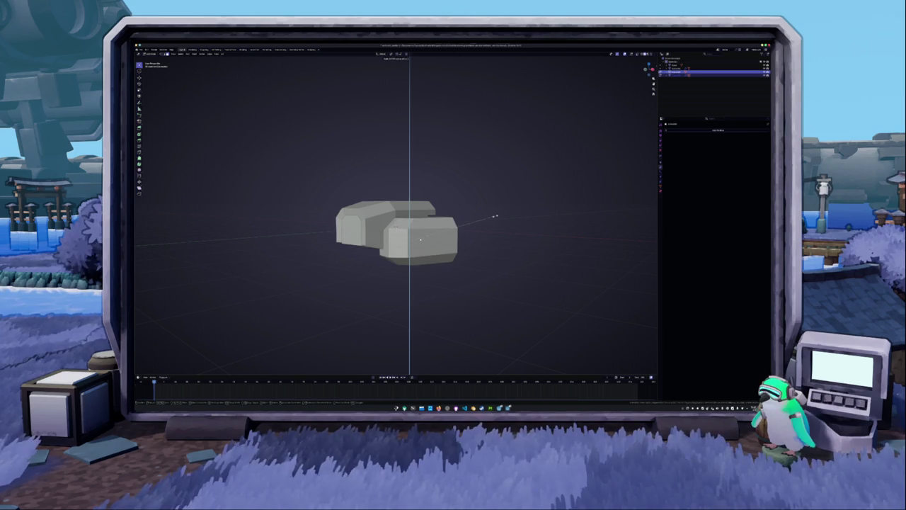
pyautogui.click(495, 216)
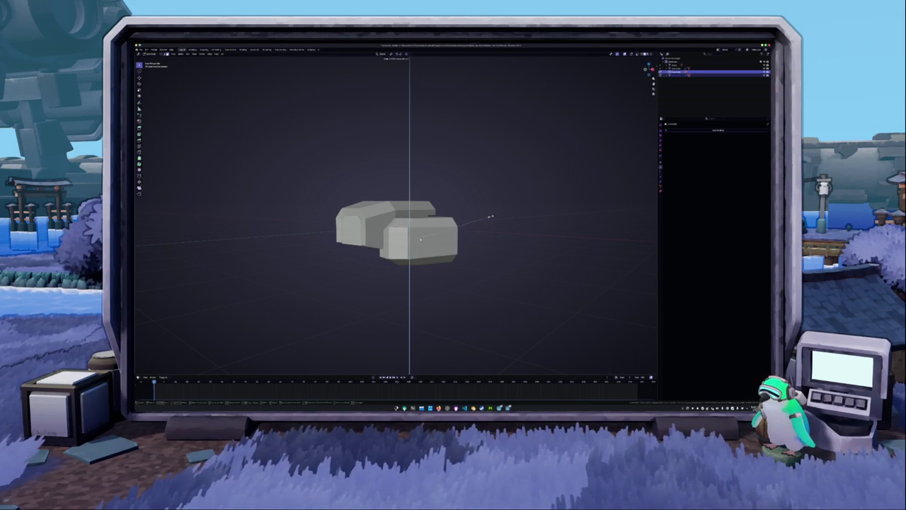
# Check the parts' alignment in a see-through front view, then restore solid display
pyautogui.press('Tab')
pyautogui.press('Tab')
pyautogui.hotkey('alt', 'z')
pyautogui.press('KP_1')
pyautogui.moveTo(453, 234)
pyautogui.mouseDown(button='middle')
pyautogui.moveTo(470, 238)
pyautogui.moveTo(439, 234)
pyautogui.moveTo(457, 239)
pyautogui.mouseUp(button='middle')
pyautogui.hotkey('alt', 'z')
# Add a new cube beside the body and view it from the top
pyautogui.hotkey('shift', 'a')
pyautogui.click(457, 238)
pyautogui.scroll(2, 482, 234)
pyautogui.press('KP_7')
# Move the new small cube into place along the Y axis
pyautogui.press('g')
pyautogui.press('x')
pyautogui.press('x')
pyautogui.press('y')
pyautogui.click(437, 276)
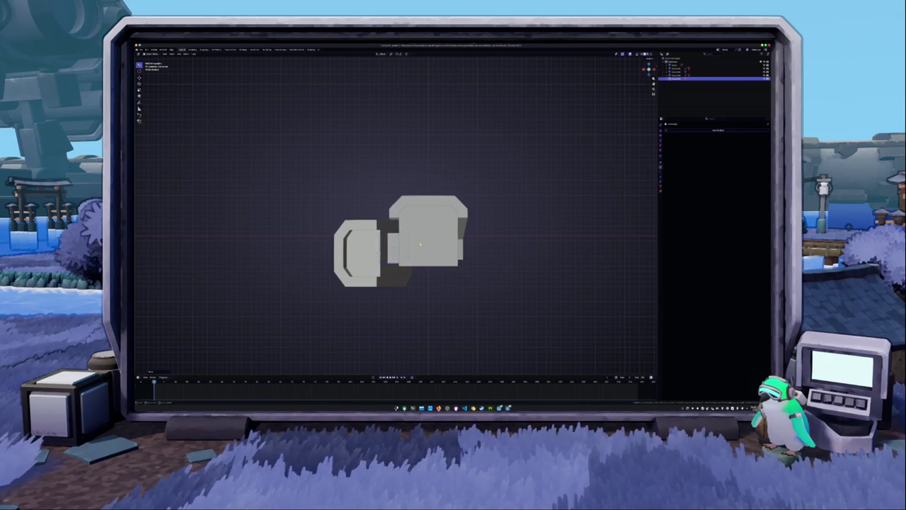
pyautogui.scroll(-2, 438, 277)
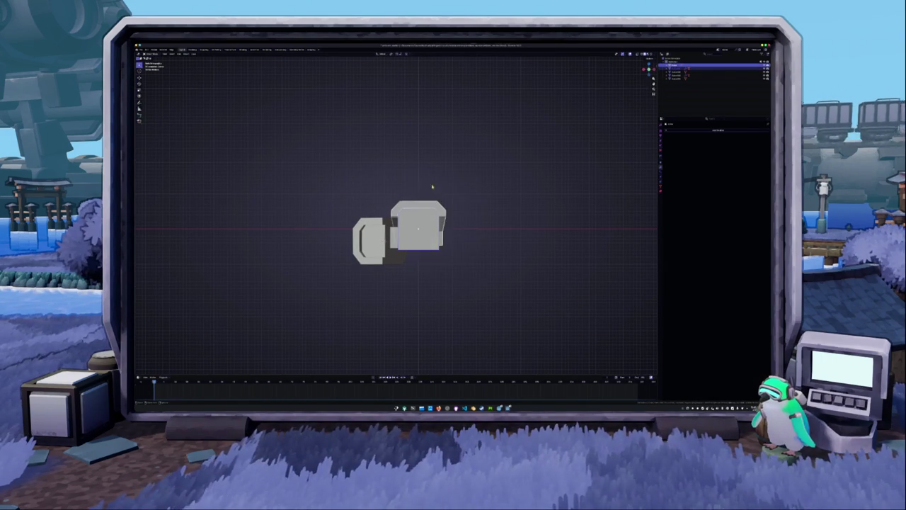
pyautogui.scroll(-2, 427, 189)
# Widen the right-hand box along X, then select the next part with solid shading restored
pyautogui.press('s')
pyautogui.press('x')
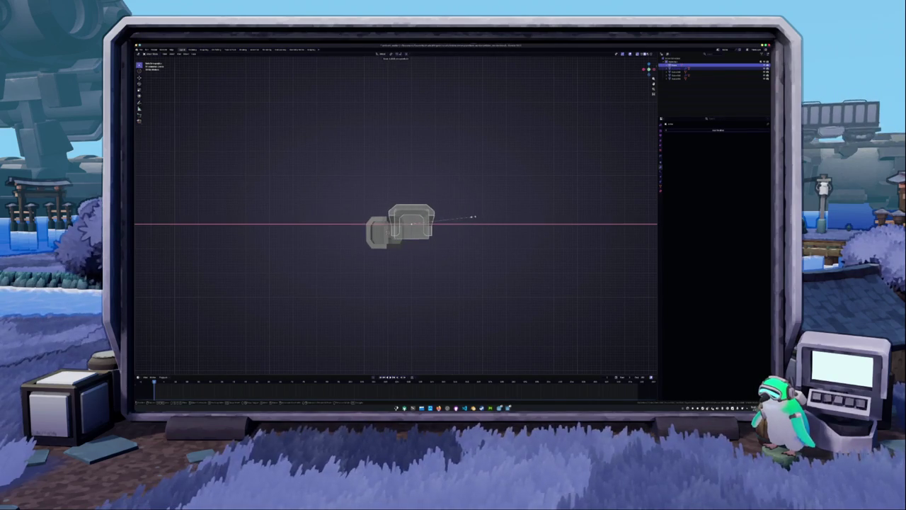
pyautogui.click(447, 230)
pyautogui.click(679, 72)
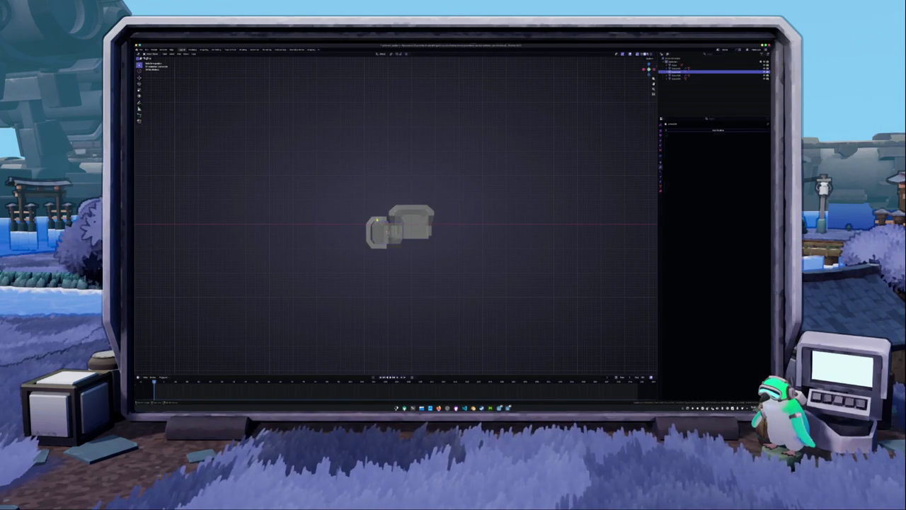
pyautogui.scroll(2, 400, 226)
pyautogui.click(680, 76)
pyautogui.hotkey('alt', 'z')
pyautogui.hotkey('alt', 'z')
# Shift the left box along the Y axis into position beside the body
pyautogui.press('g')
pyautogui.press('y')
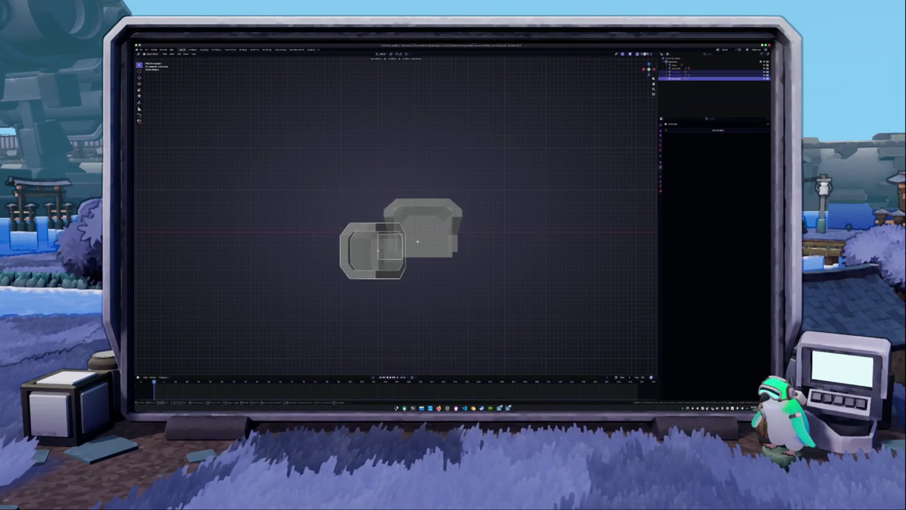
pyautogui.click(418, 241)
pyautogui.hotkey('alt', 'z')
# Stretch the right box vertically along Z, refining its height in front view
pyautogui.click(423, 230)
pyautogui.press('s')
pyautogui.press('z')
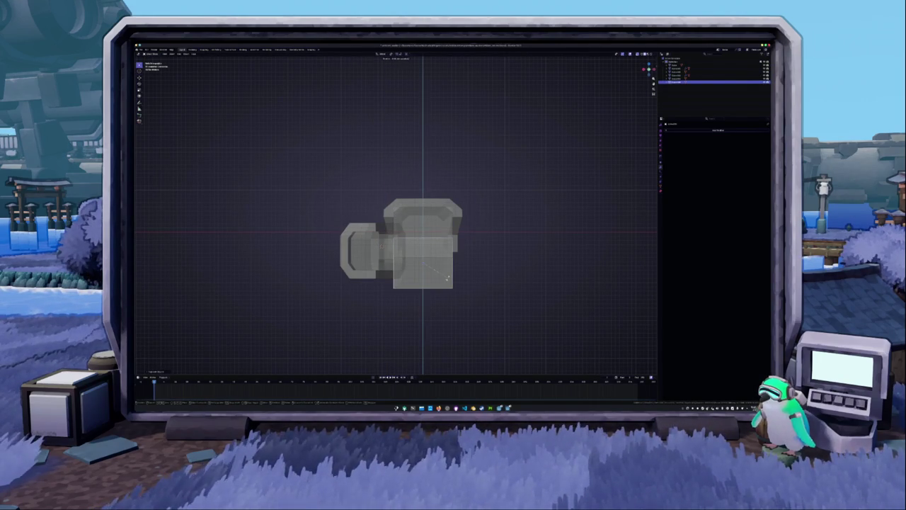
pyautogui.click(447, 279)
pyautogui.press('ctrl+KP_1')
pyautogui.press('s')
pyautogui.press('z')
pyautogui.click(460, 262)
pyautogui.moveTo(461, 262); pyautogui.dragTo(400, 255, button='middle')
# Exit Edit Mode and make the main body the active object
pyautogui.press('Tab')
pyautogui.press('Tab')
pyautogui.click(418, 234)
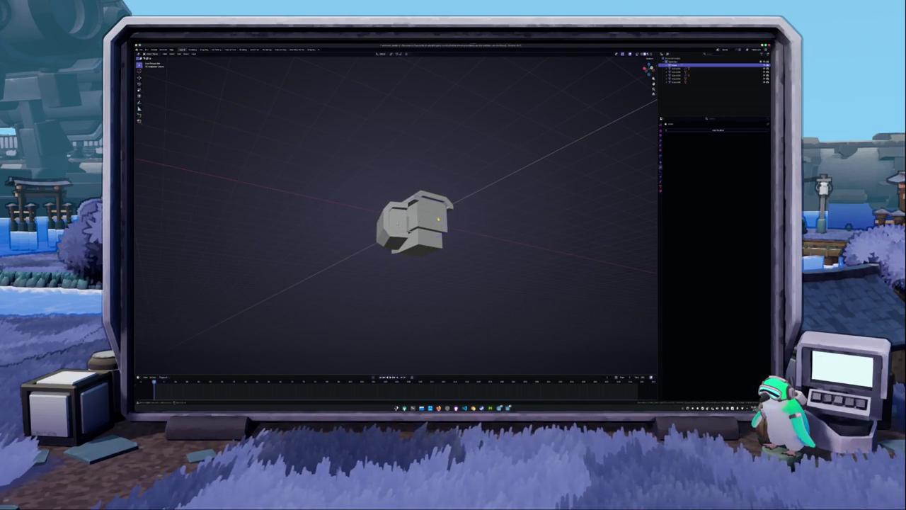
pyautogui.moveTo(418, 233); pyautogui.dragTo(450, 233, button='middle')
pyautogui.hotkey('shift', 'a')
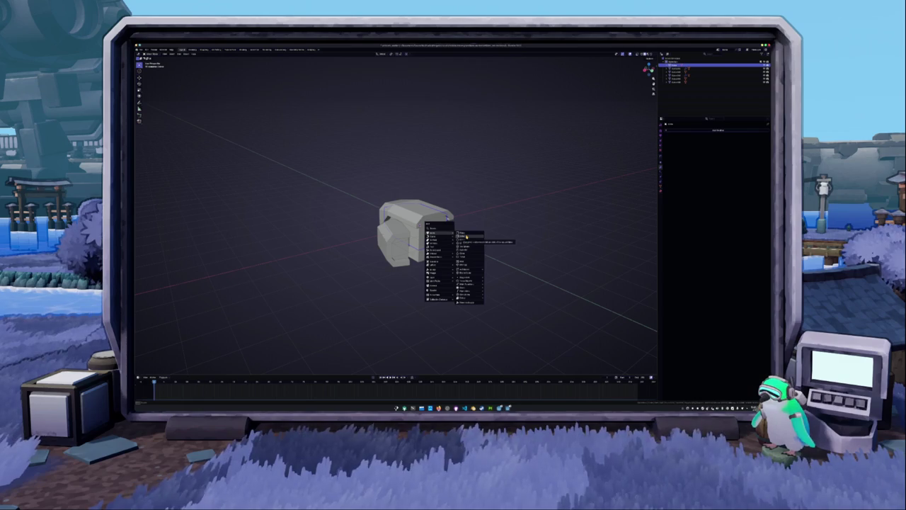
pyautogui.moveTo(433, 233)
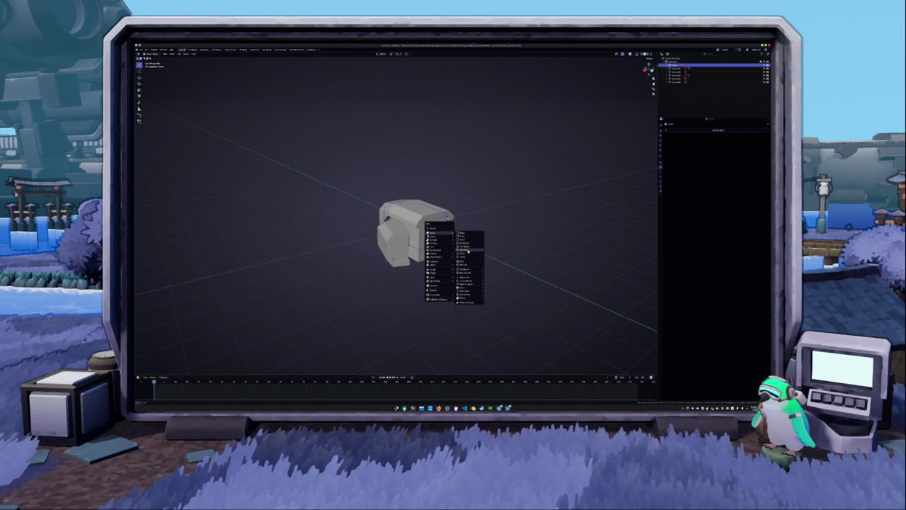
# Add a cylinder at the body and resize it along Y in side view
pyautogui.click(468, 251)
pyautogui.press('KP_3')
pyautogui.press('s')
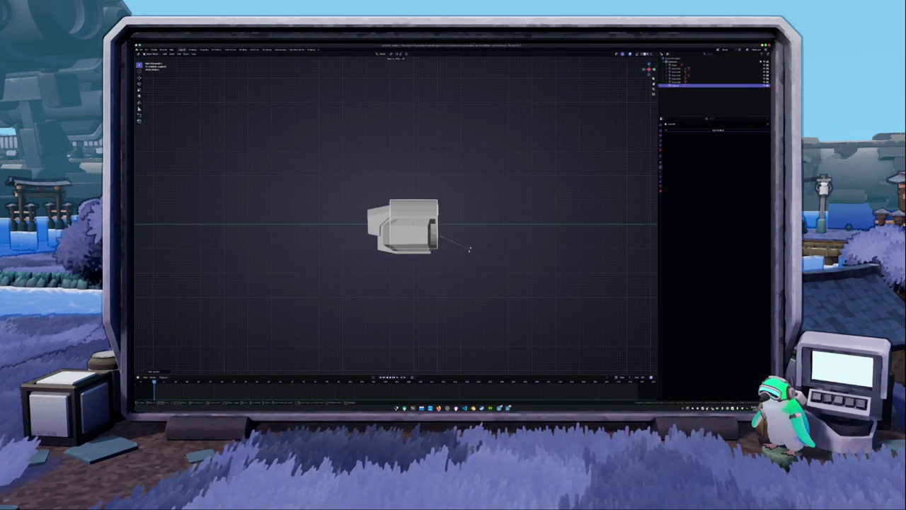
pyautogui.hotkey('alt', 'z')
pyautogui.scroll(2, 466, 242)
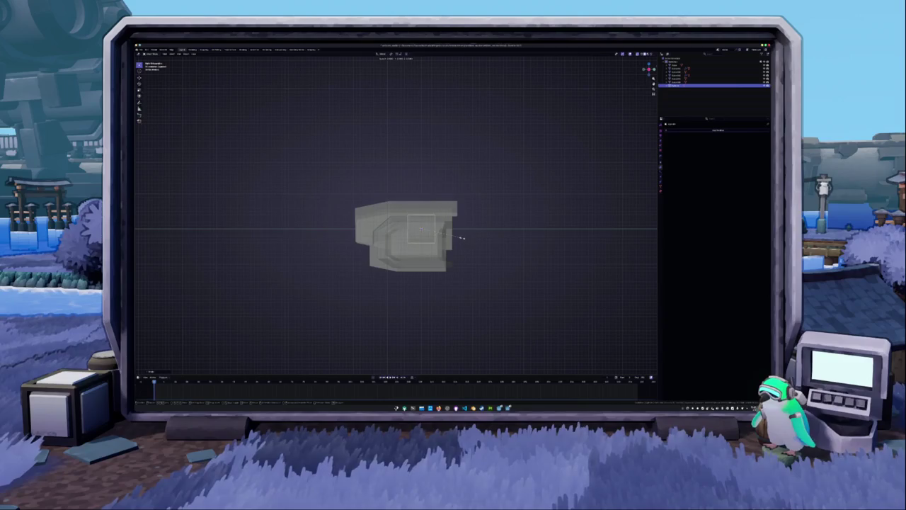
pyautogui.press('y')
pyautogui.click(526, 239)
pyautogui.press('s')
pyautogui.press('y')
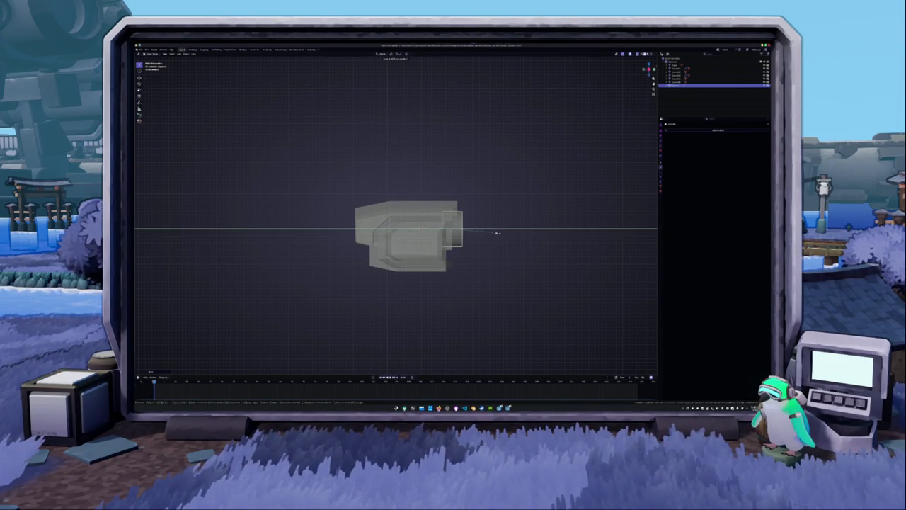
pyautogui.click(499, 236)
pyautogui.hotkey('alt', 'z')
# Enlarge the cylinder overall and deepen it along Z to form the disc
pyautogui.moveTo(499, 236)
pyautogui.mouseDown(button='middle')
pyautogui.moveTo(447, 241)
pyautogui.moveTo(464, 250)
pyautogui.mouseUp(button='middle')
pyautogui.press('s')
pyautogui.click(487, 250)
pyautogui.moveTo(488, 249); pyautogui.dragTo(482, 244, button='middle')
pyautogui.press('s')
pyautogui.press('z')
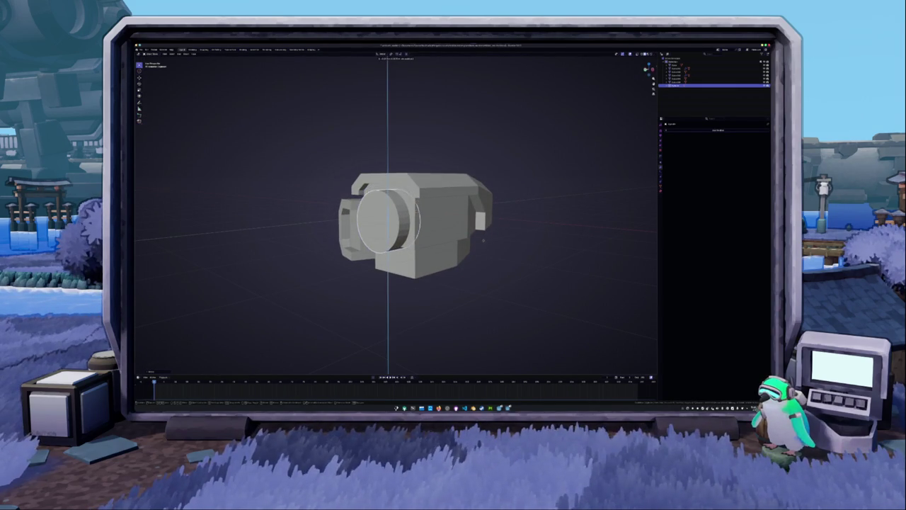
pyautogui.click(492, 228)
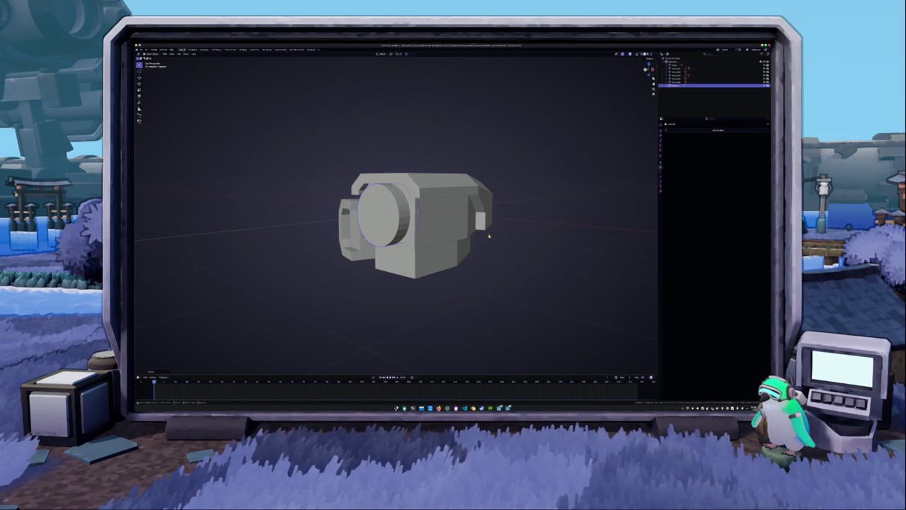
# Select the front cylinder and inset its lens face, adjusting the inset ring width
pyautogui.scroll(-2, 416, 225)
pyautogui.click(461, 248)
pyautogui.moveTo(448, 269)
pyautogui.mouseDown(button='middle')
pyautogui.moveTo(465, 263)
pyautogui.moveTo(437, 252)
pyautogui.mouseUp(button='middle')
pyautogui.click(460, 255)
pyautogui.press('Tab')
pyautogui.scroll(2, 437, 251)
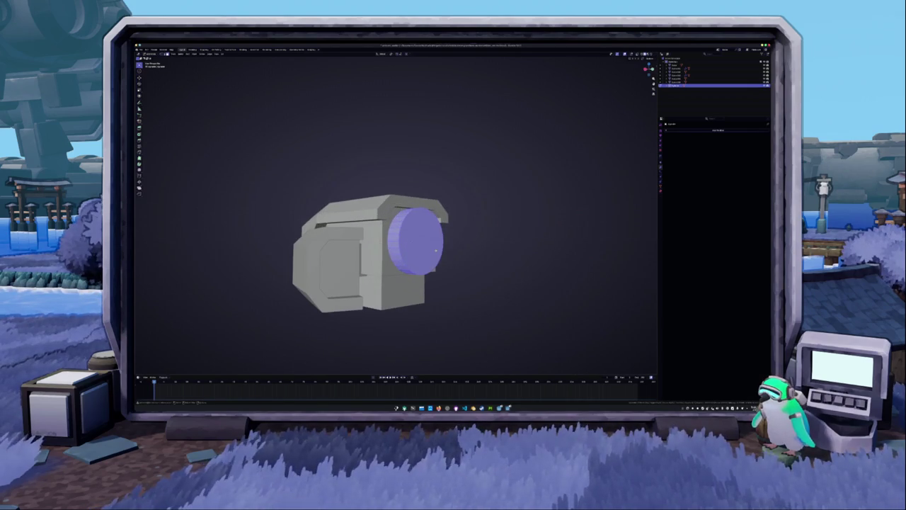
pyautogui.hotkey('shift', 'space')
pyautogui.press('e')
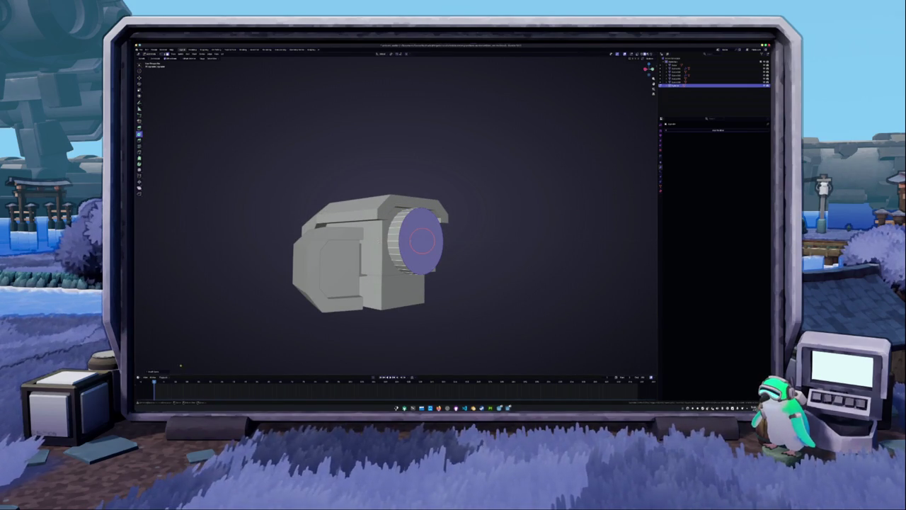
pyautogui.click(156, 372)
pyautogui.moveTo(176, 351); pyautogui.dragTo(186, 352)
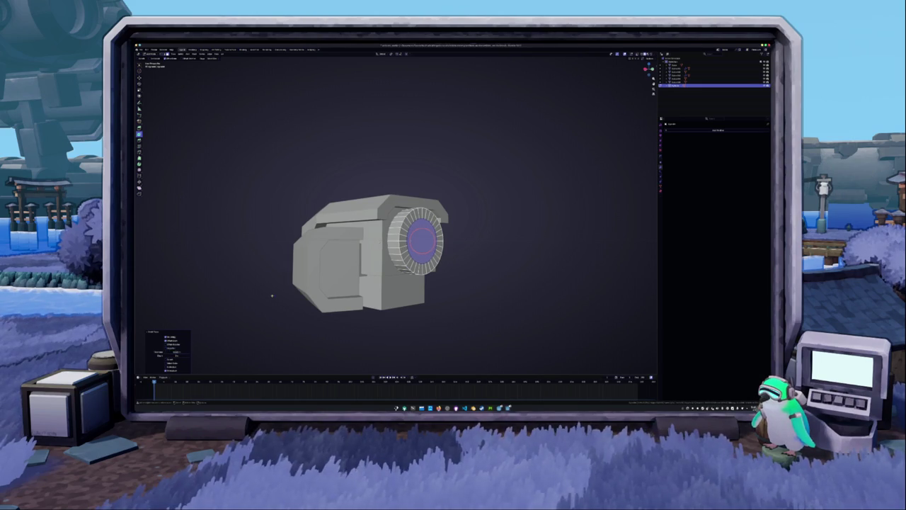
pyautogui.press('Tab')
# Extrude the lens face outward and taper it into a cone
pyautogui.moveTo(425, 212); pyautogui.dragTo(467, 283, button='middle')
pyautogui.press('e')
pyautogui.press('Return')
pyautogui.press('s')
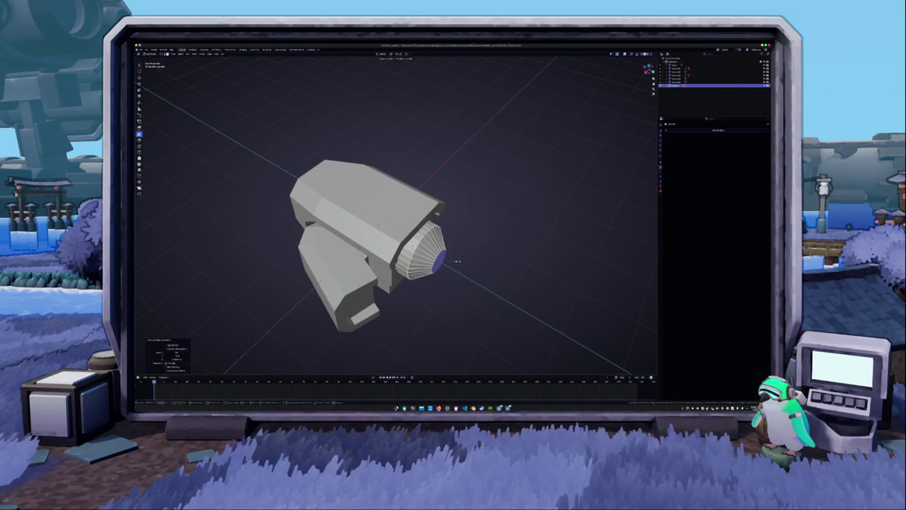
pyautogui.click(454, 265)
pyautogui.moveTo(454, 264); pyautogui.dragTo(457, 280, button='middle')
pyautogui.moveTo(177, 352); pyautogui.dragTo(183, 352)
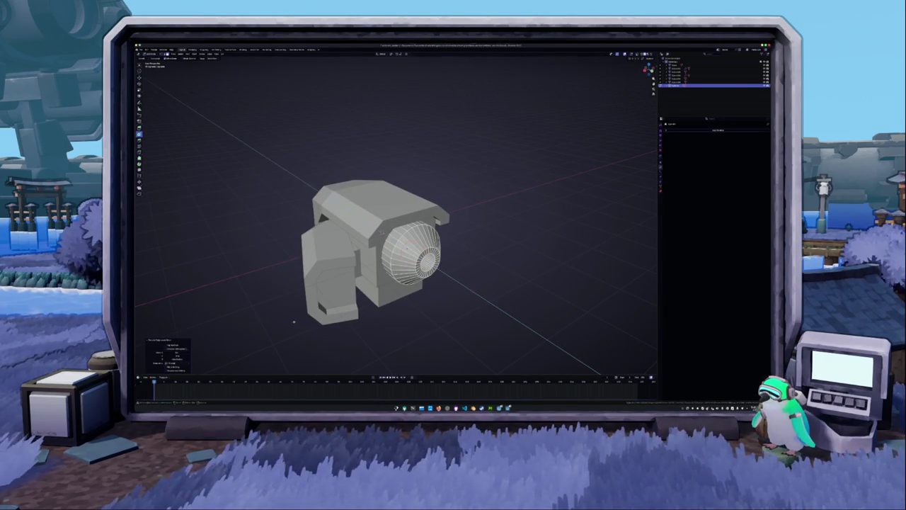
pyautogui.moveTo(296, 323)
pyautogui.mouseDown(button='middle')
pyautogui.moveTo(278, 310)
pyautogui.moveTo(336, 287)
pyautogui.mouseUp(button='middle')
# Scale the eye ring along both X and Z, then return to Object Mode
pyautogui.press('s')
pyautogui.press('x')
pyautogui.press('z')
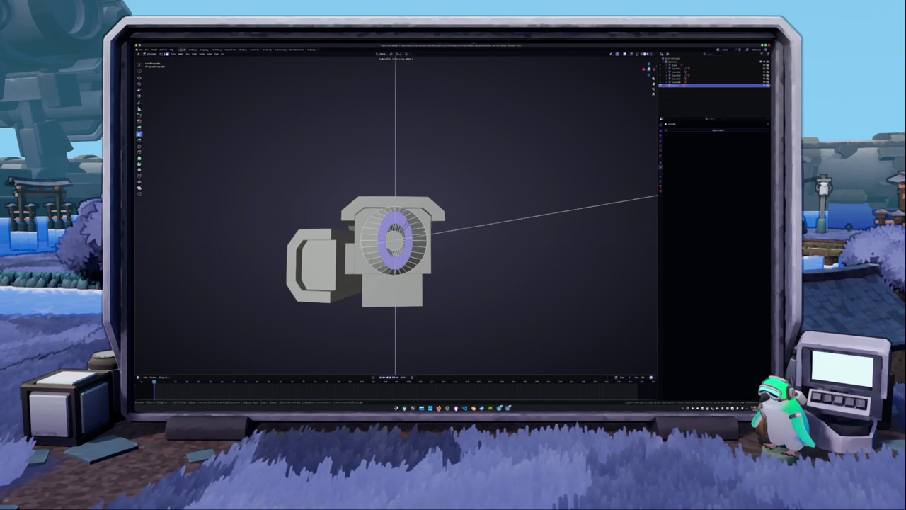
pyautogui.hotkey('shift', 'y')
pyautogui.press('Return')
pyautogui.press('Tab')
# Squash the eye horizontally along X in front view and scale it to fit the head
pyautogui.moveTo(376, 219); pyautogui.dragTo(424, 252, button='middle')
pyautogui.press('KP_1')
pyautogui.press('s')
pyautogui.press('x')
pyautogui.press('Return')
pyautogui.press('s')
pyautogui.click(442, 252)
pyautogui.moveTo(444, 253)
pyautogui.mouseDown(button='middle')
pyautogui.moveTo(396, 269)
pyautogui.moveTo(360, 257)
pyautogui.moveTo(454, 248)
pyautogui.mouseUp(button='middle')
# Try extruding the body's bottom face downward, then undo the extrusion
pyautogui.press('Tab')
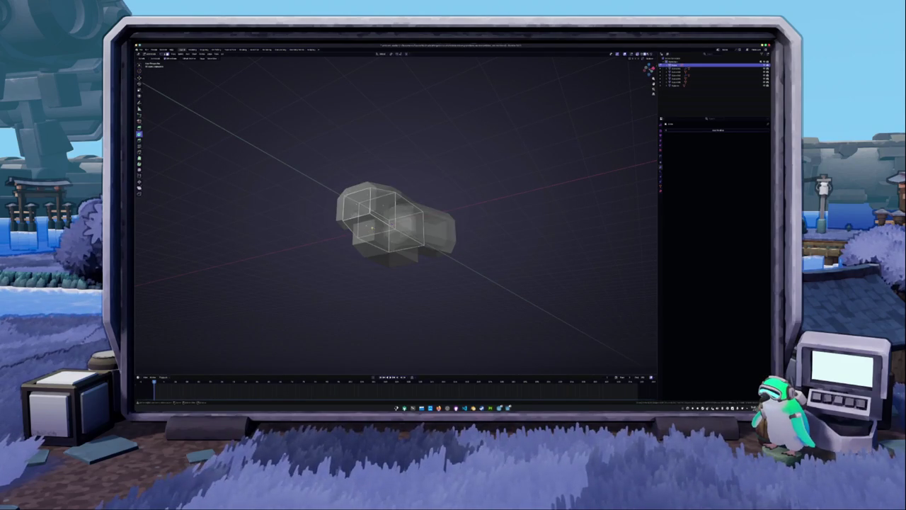
pyautogui.press('e')
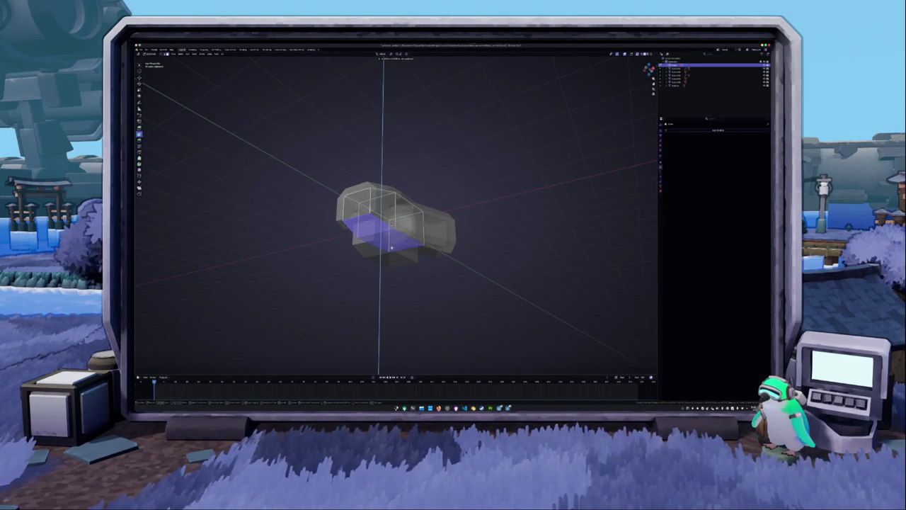
pyautogui.click(391, 248)
pyautogui.hotkey('alt', 'z')
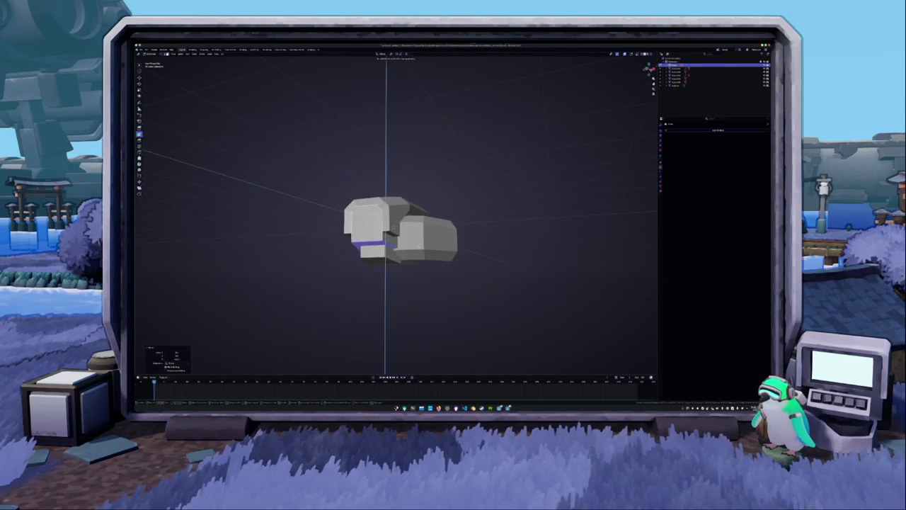
pyautogui.hotkey('ctrl', 'z')
pyautogui.click(386, 253)
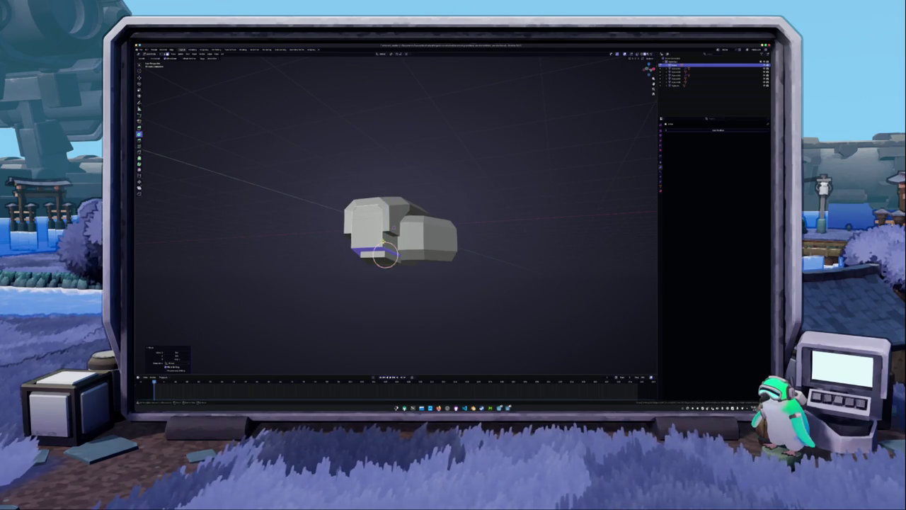
pyautogui.press('Tab')
pyautogui.moveTo(386, 259); pyautogui.dragTo(358, 245, button='middle')
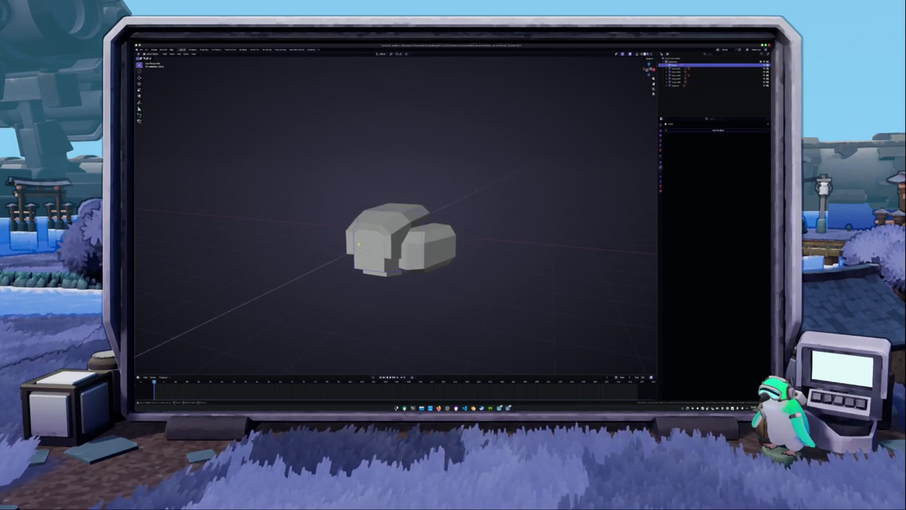
# Select the front block holding the eye and enlarge it slightly in Edit Mode
pyautogui.click(386, 232)
pyautogui.press('Tab')
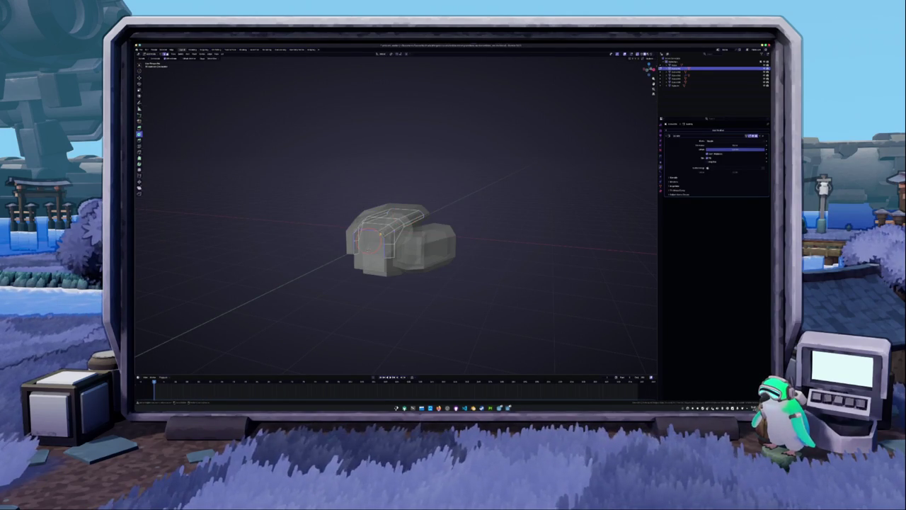
pyautogui.press('s')
pyautogui.press('Return')
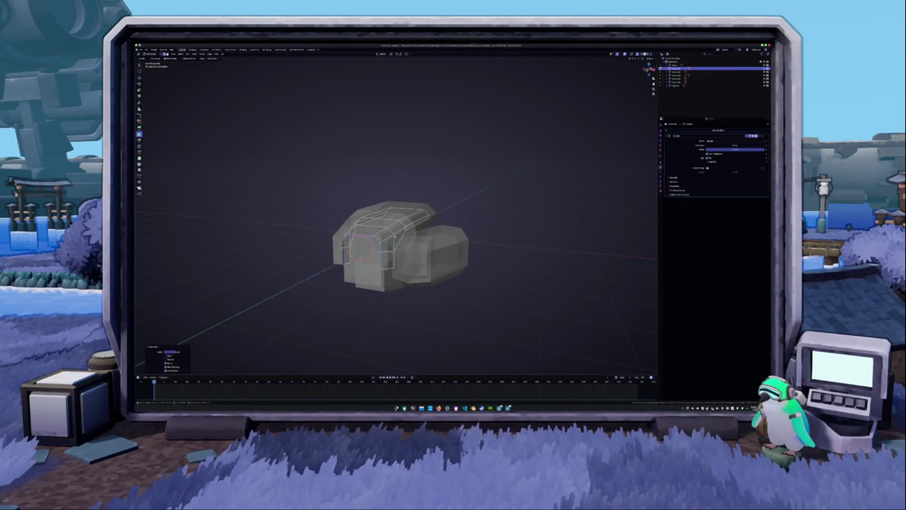
pyautogui.press('Tab')
pyautogui.moveTo(397, 247); pyautogui.dragTo(417, 248, button='middle')
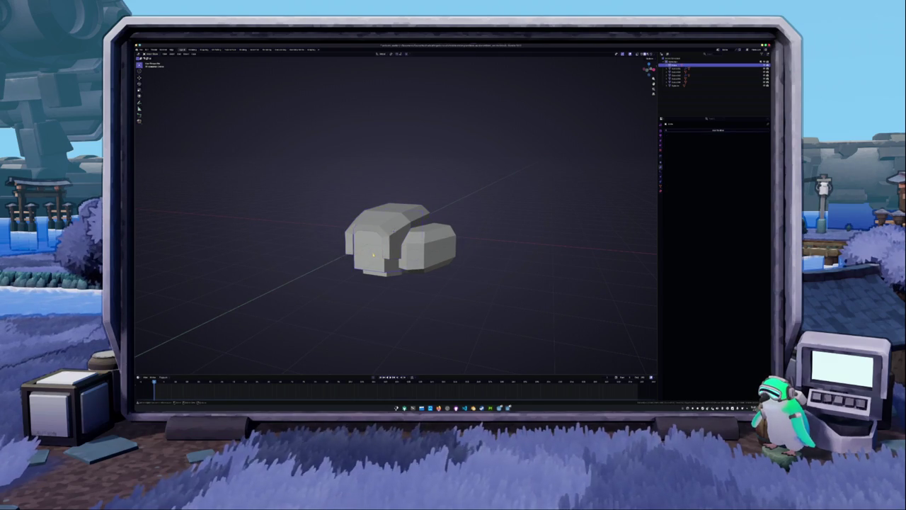
pyautogui.press('Tab')
pyautogui.click(370, 251)
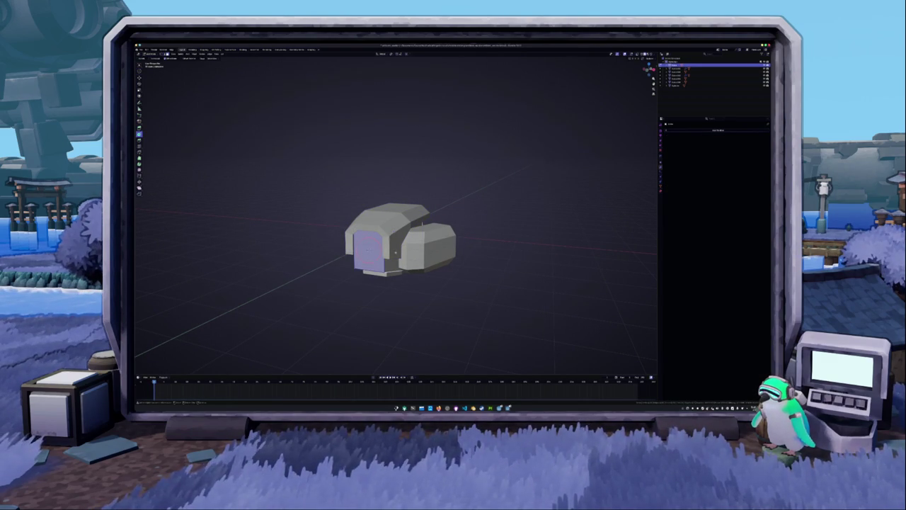
pyautogui.press('Tab')
pyautogui.hotkey('shift', 'a')
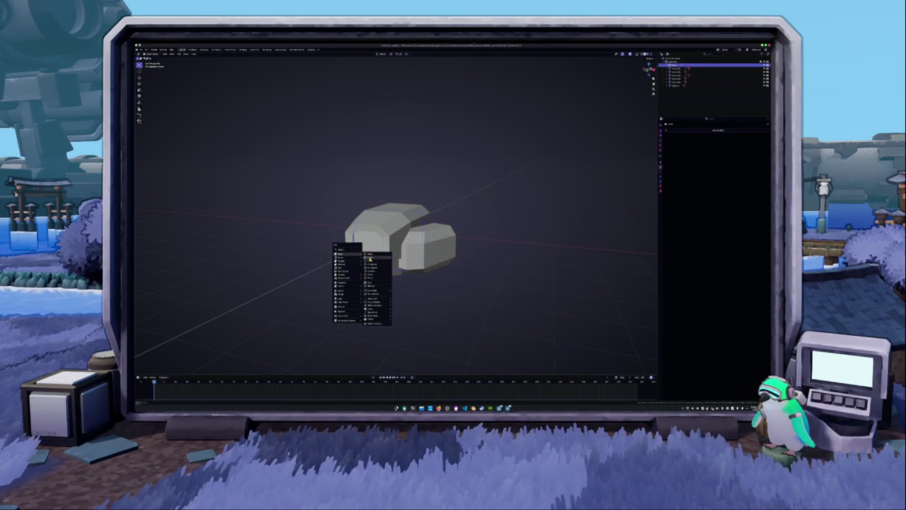
# Undo a stray cube and inset the front block's face
pyautogui.click(369, 261)
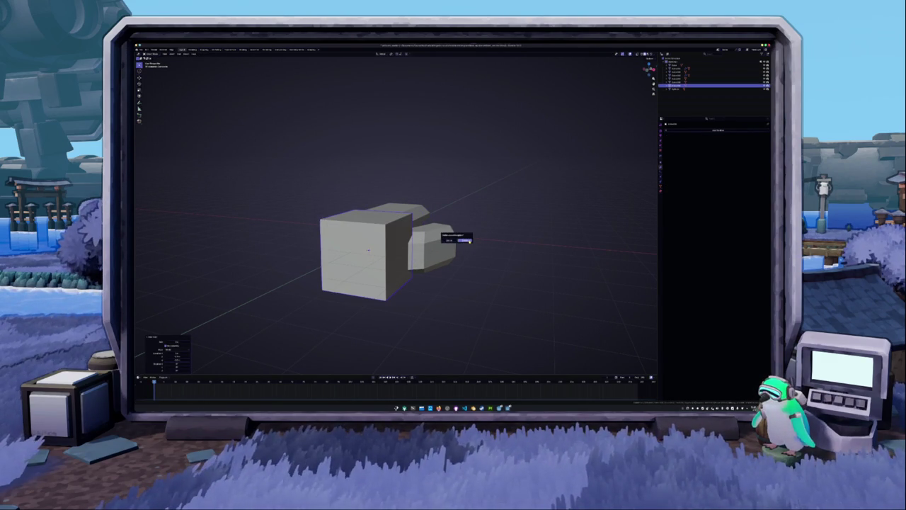
pyautogui.hotkey('ctrl', 'z')
pyautogui.moveTo(469, 242); pyautogui.dragTo(439, 212, button='middle')
pyautogui.press('Tab')
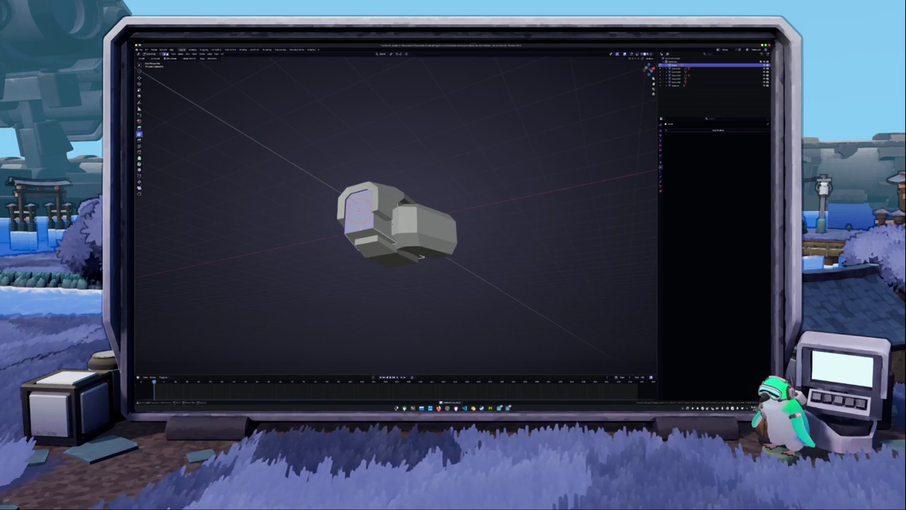
pyautogui.moveTo(359, 229); pyautogui.dragTo(363, 232)
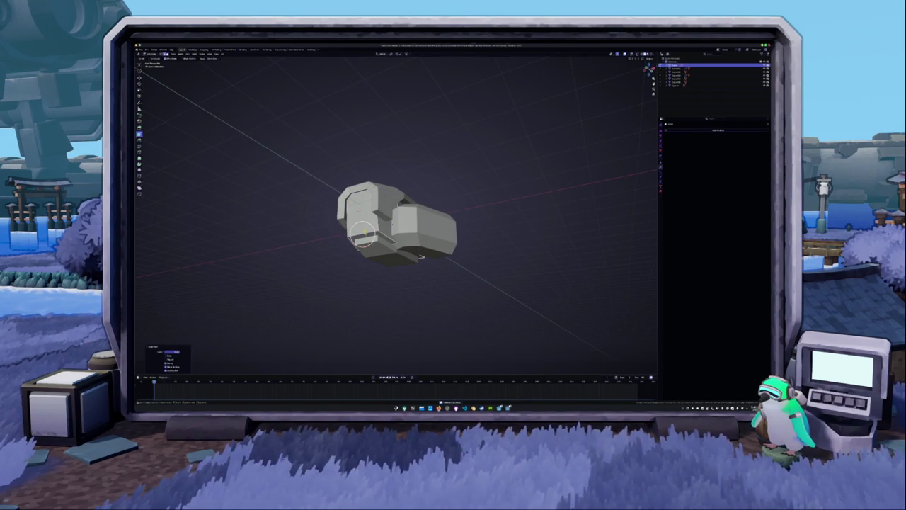
pyautogui.moveTo(362, 232); pyautogui.dragTo(336, 240, button='middle')
pyautogui.press('e')
pyautogui.rightClick(337, 239)
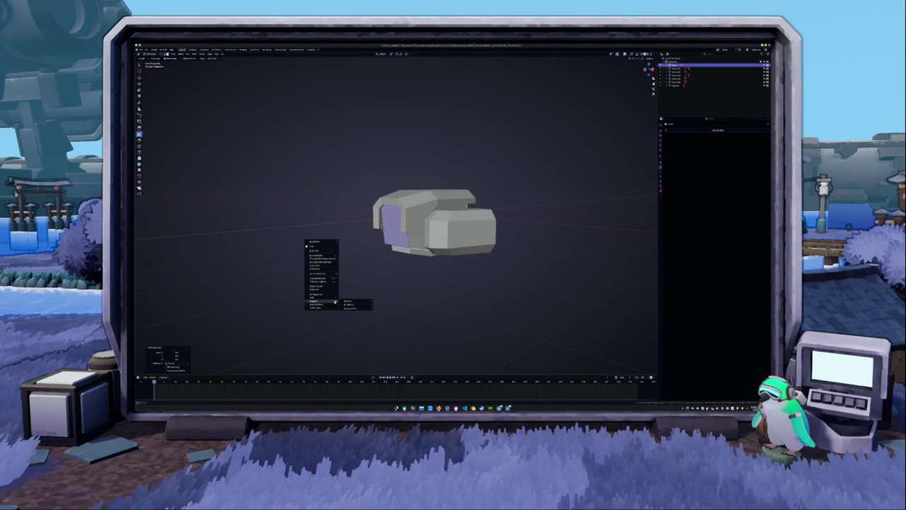
pyautogui.click(356, 302)
# Redo the inset on the left front face and delete it, leaving a hole
pyautogui.press('Tab')
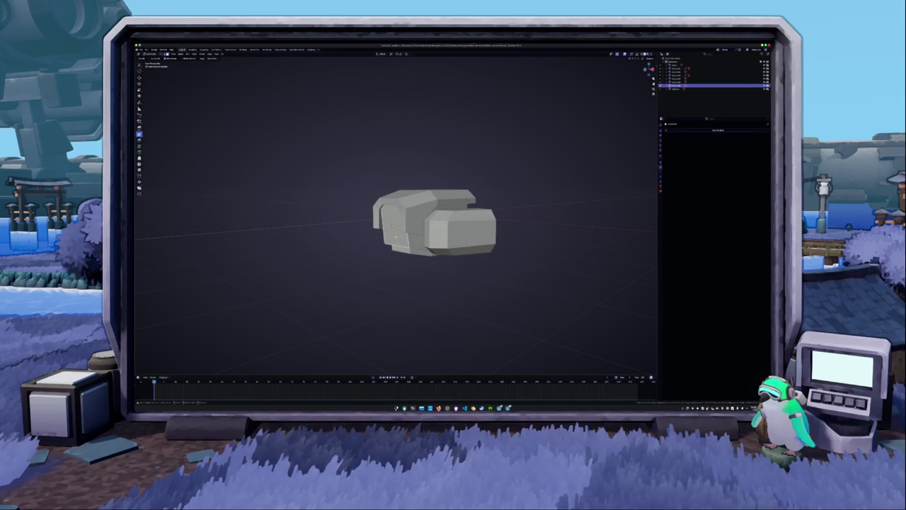
pyautogui.click(317, 266)
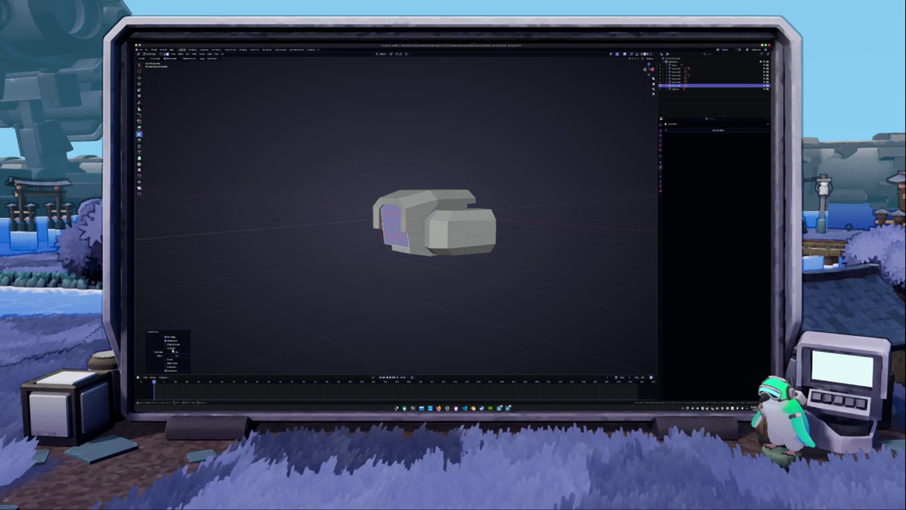
pyautogui.moveTo(177, 352); pyautogui.dragTo(186, 352)
pyautogui.scroll(2, 358, 267)
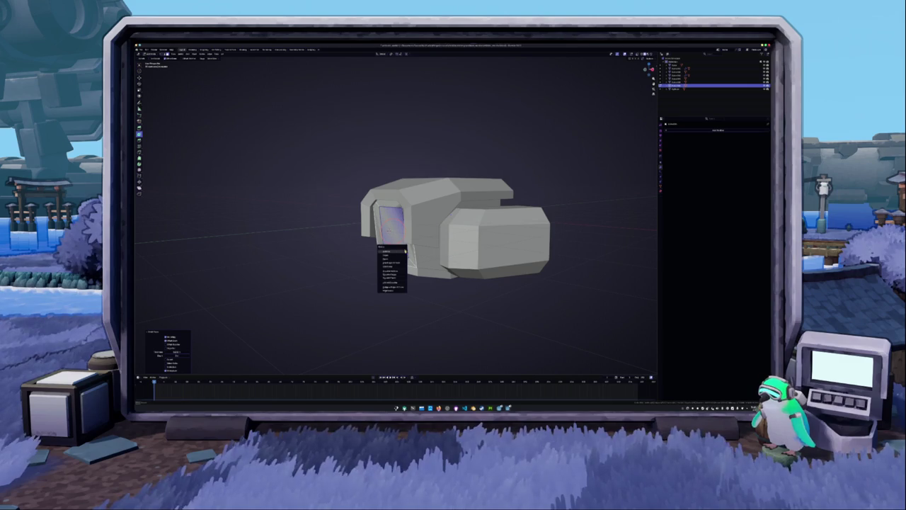
pyautogui.rightClick(453, 160)
pyautogui.moveTo(392, 263)
pyautogui.click(482, 208)
pyautogui.press('Tab')
# Select the next small part and rescale it in see-through side view
pyautogui.click(680, 89)
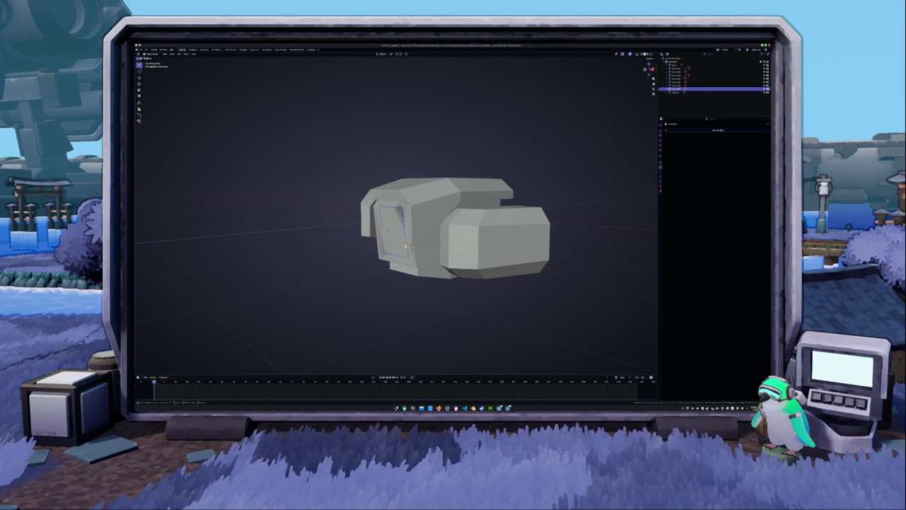
pyautogui.press('KP_3')
pyautogui.hotkey('alt', 'z')
pyautogui.scroll(3, 414, 242)
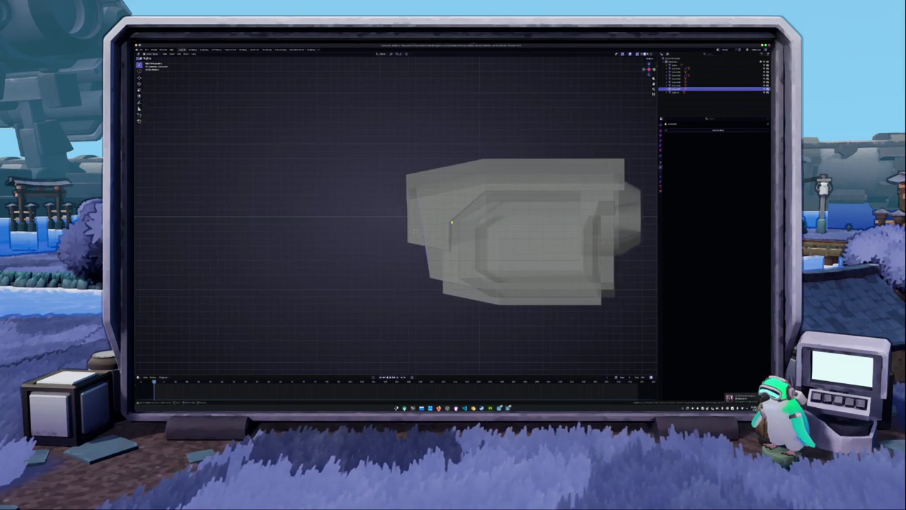
pyautogui.moveTo(414, 242); pyautogui.dragTo(451, 227, button='middle')
pyautogui.press('s')
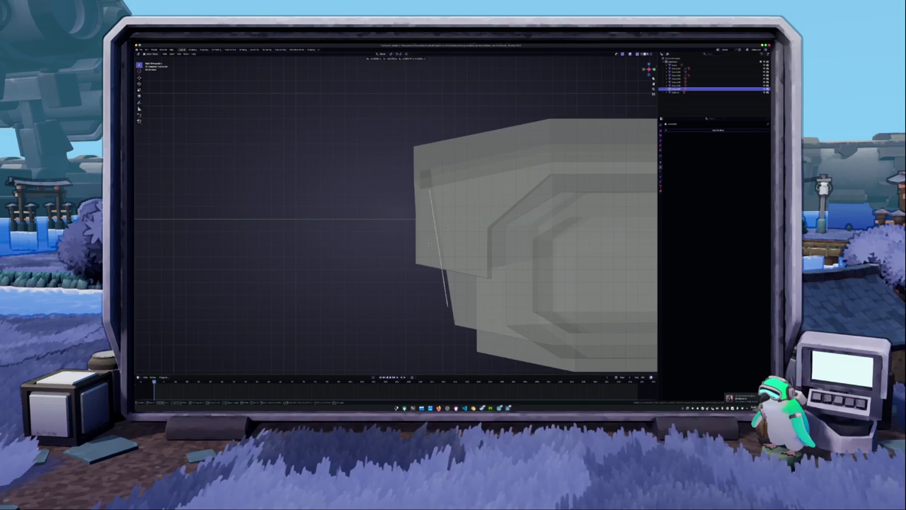
pyautogui.click(446, 305)
pyautogui.moveTo(447, 306)
pyautogui.mouseDown(button='middle')
pyautogui.moveTo(411, 248)
pyautogui.moveTo(343, 234)
pyautogui.moveTo(496, 184)
pyautogui.mouseUp(button='middle')
# Add a Solidify modifier to the face panel frame and set its thickness and offset
pyautogui.click(676, 65)
pyautogui.click(677, 85)
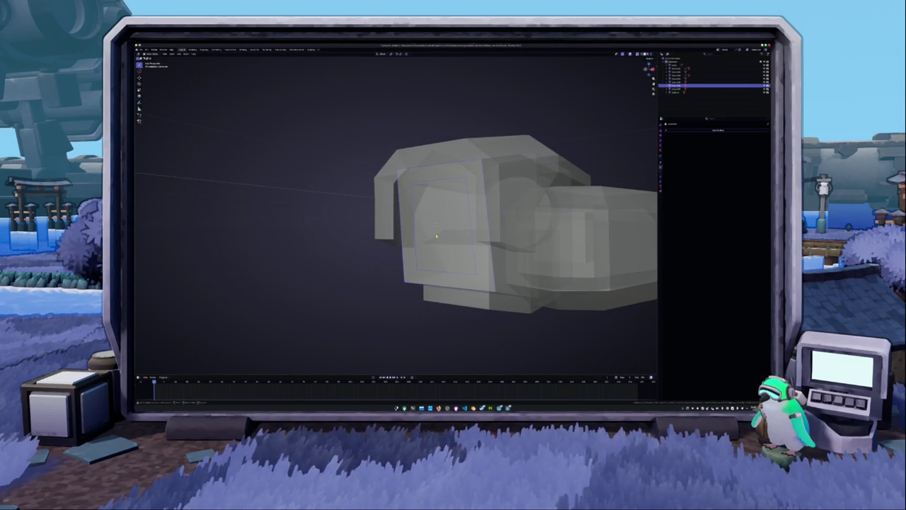
pyautogui.click(718, 130)
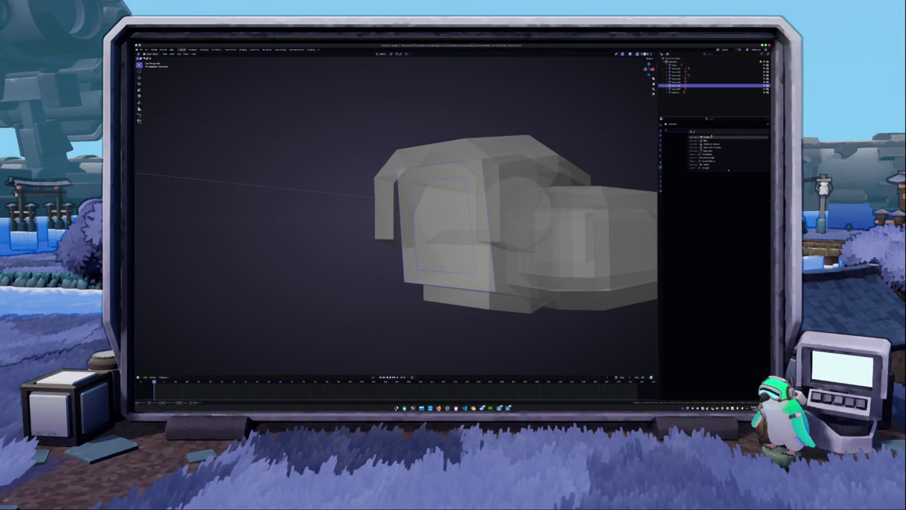
pyautogui.click(721, 157)
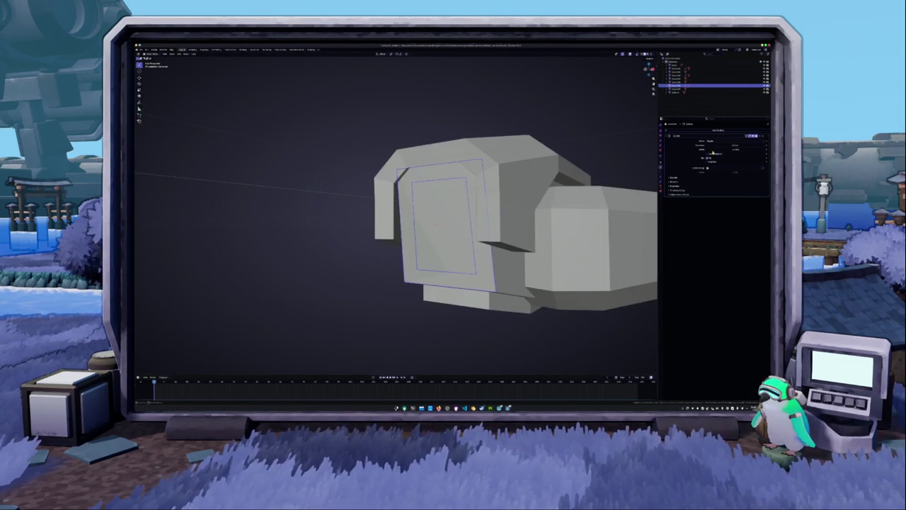
pyautogui.moveTo(715, 146); pyautogui.dragTo(722, 146)
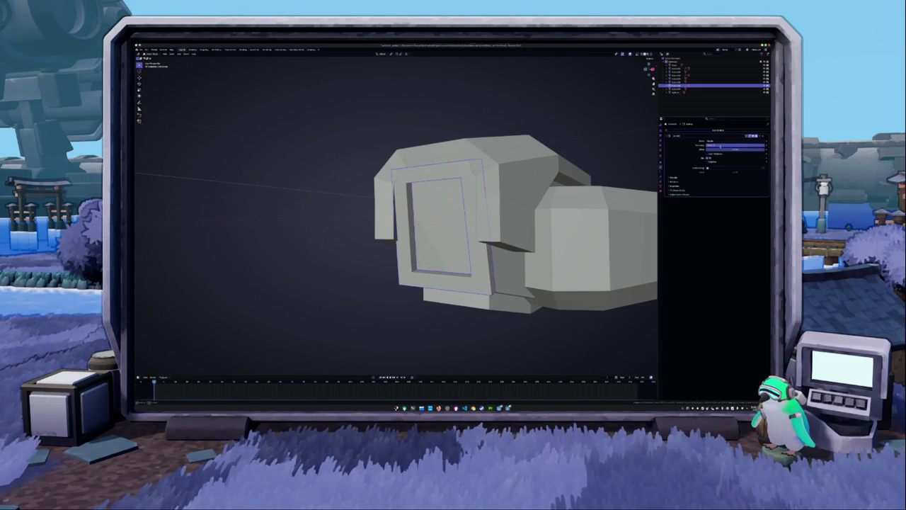
pyautogui.moveTo(721, 147); pyautogui.dragTo(722, 148)
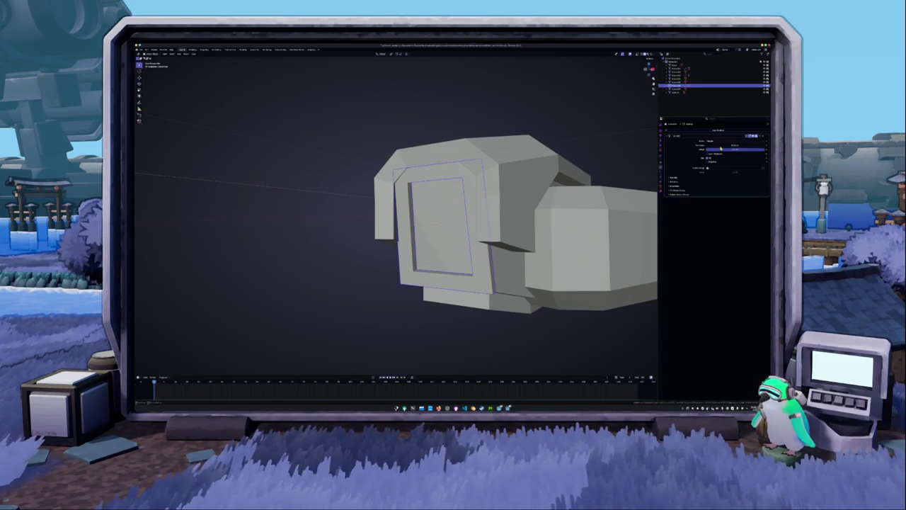
pyautogui.click(722, 146)
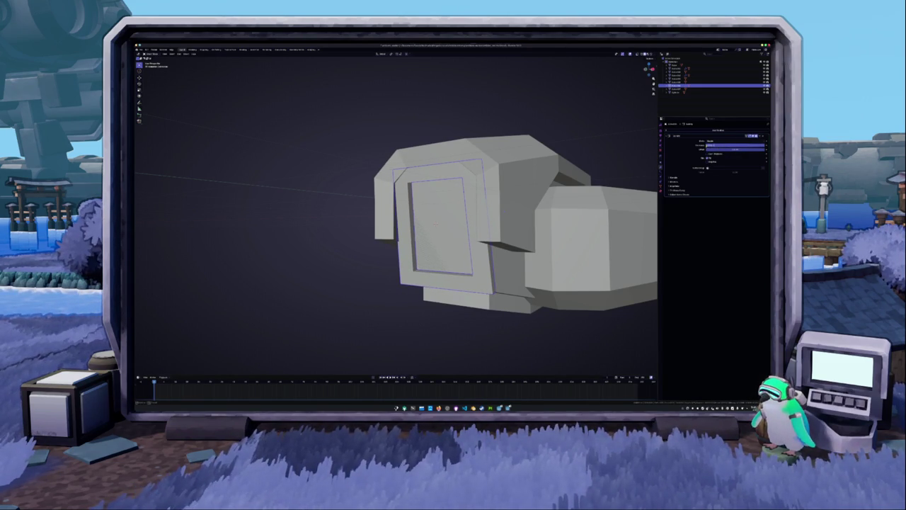
pyautogui.press('Return')
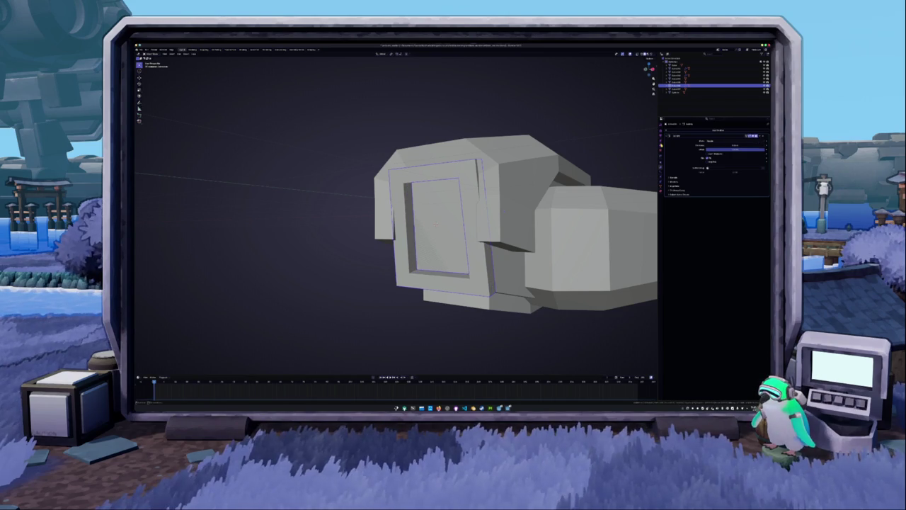
pyautogui.click(680, 68)
pyautogui.press('Tab')
# Select the body's upper front edges in Edit Mode with X-ray on
pyautogui.moveTo(453, 212); pyautogui.dragTo(425, 255, button='middle')
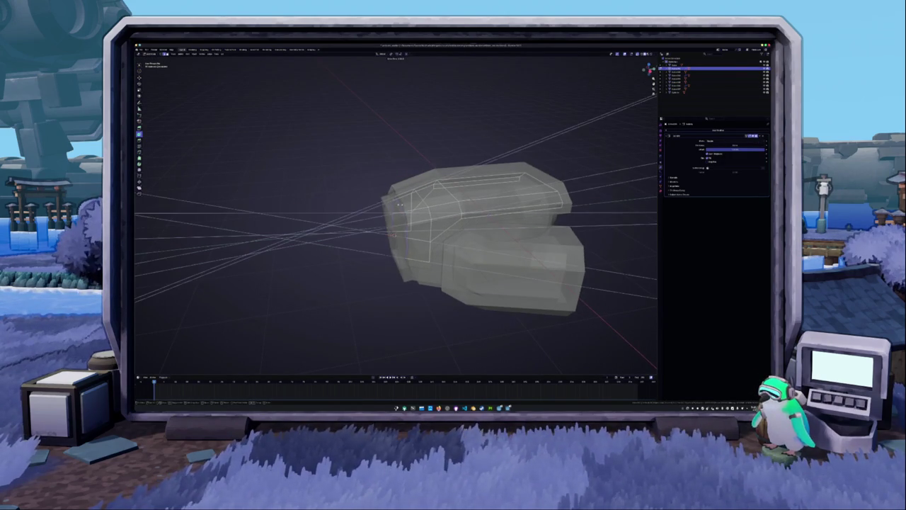
pyautogui.click(381, 223)
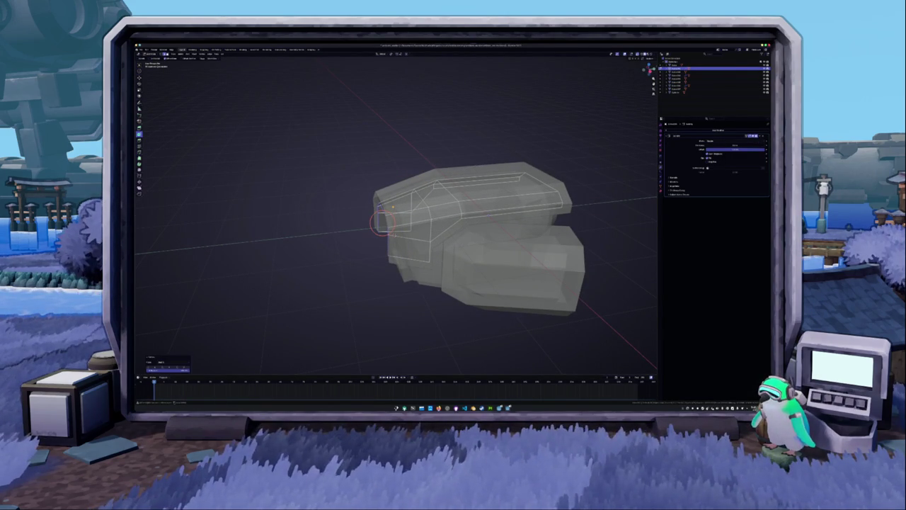
pyautogui.press('Tab')
pyautogui.hotkey('alt', 'z')
pyautogui.moveTo(381, 223)
pyautogui.mouseDown(button='middle')
pyautogui.moveTo(367, 216)
pyautogui.moveTo(488, 209)
pyautogui.mouseUp(button='middle')
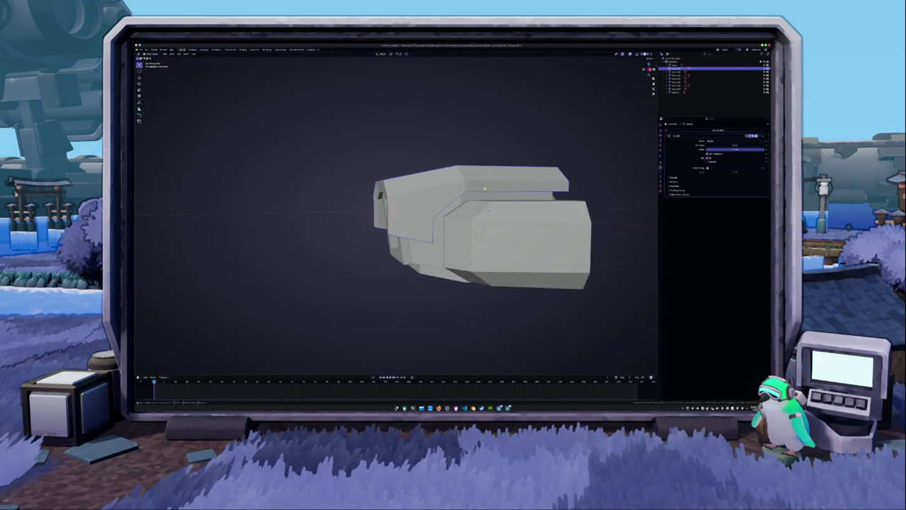
pyautogui.press('Tab')
pyautogui.hotkey('alt', 'z')
# In side orthographic view, move the upper front edges forward to form a brow
pyautogui.scroll(3, 368, 207)
pyautogui.moveTo(368, 207); pyautogui.dragTo(360, 211, button='middle')
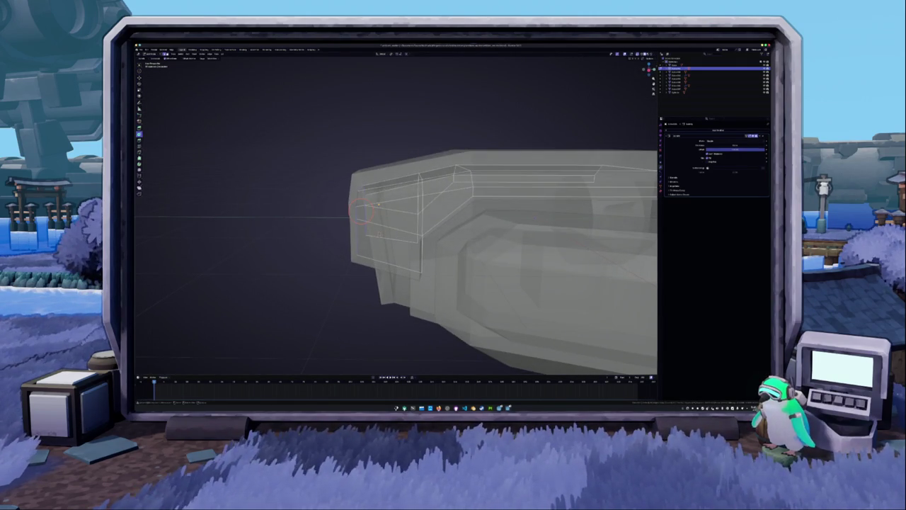
pyautogui.press('KP_1')
pyautogui.press('g')
pyautogui.keyDown('shift'); pyautogui.rightClick(366, 232); pyautogui.keyUp('shift')
pyautogui.press('g')
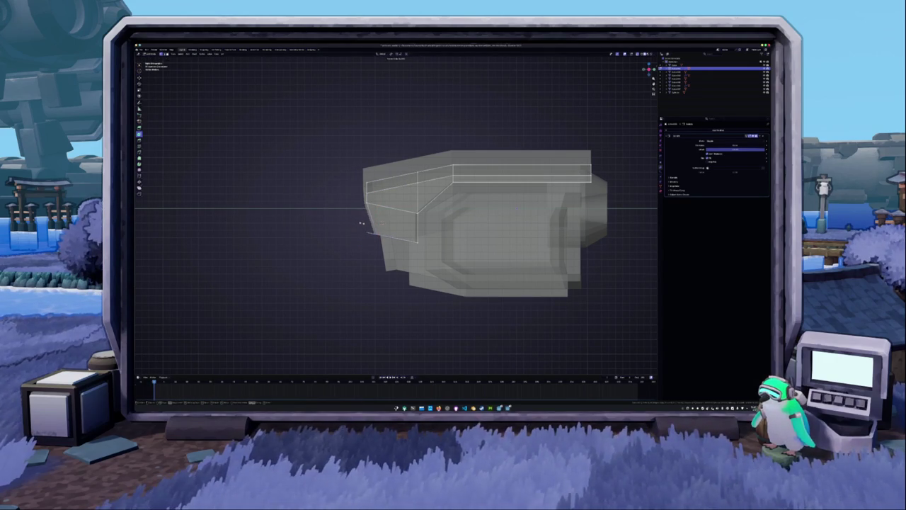
pyautogui.click(358, 225)
pyautogui.press('g')
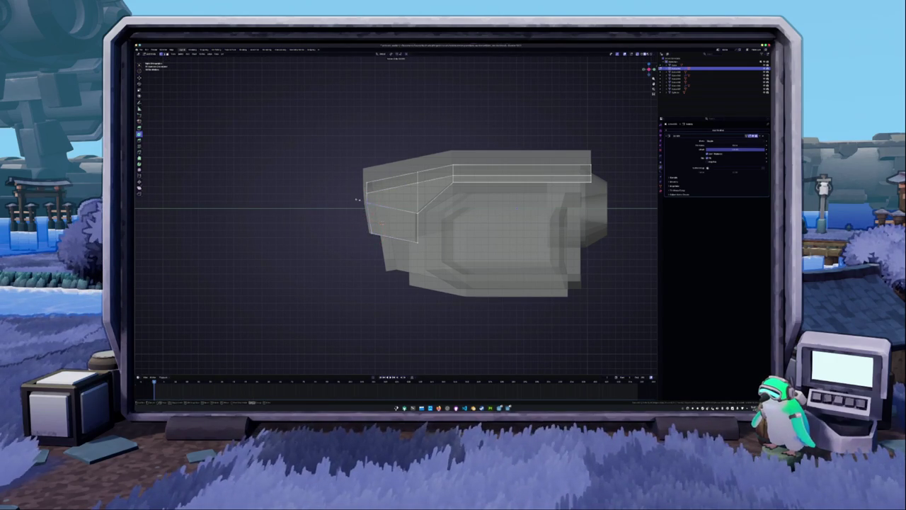
pyautogui.click(359, 201)
pyautogui.press('Tab')
# Select the face panel frame object
pyautogui.moveTo(386, 259); pyautogui.dragTo(474, 228, button='middle')
pyautogui.click(680, 64)
pyautogui.click(443, 251)
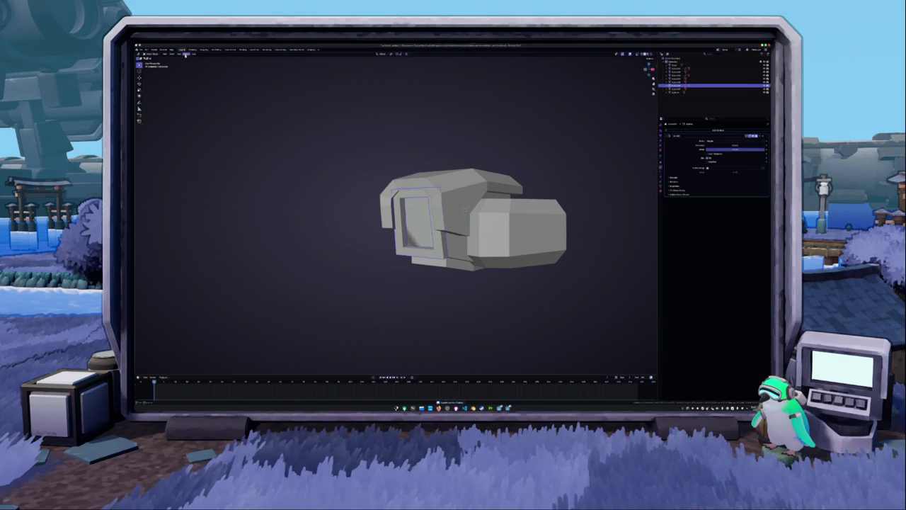
# Apply the face-panel frame's Solidify modifier through Ctrl+A and the Object menu
pyautogui.click(188, 54)
pyautogui.click(243, 76)
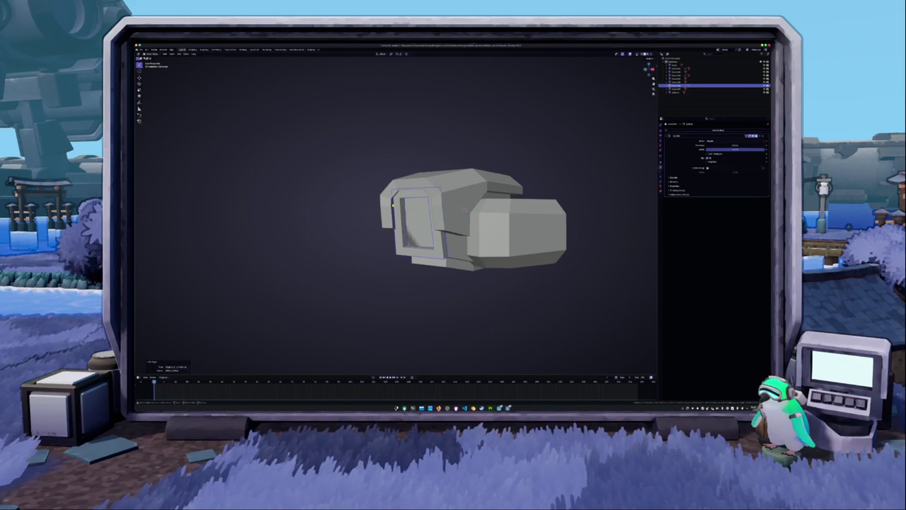
pyautogui.moveTo(424, 234); pyautogui.dragTo(439, 230, button='middle')
pyautogui.hotkey('ctrl', 'a')
pyautogui.click(401, 226)
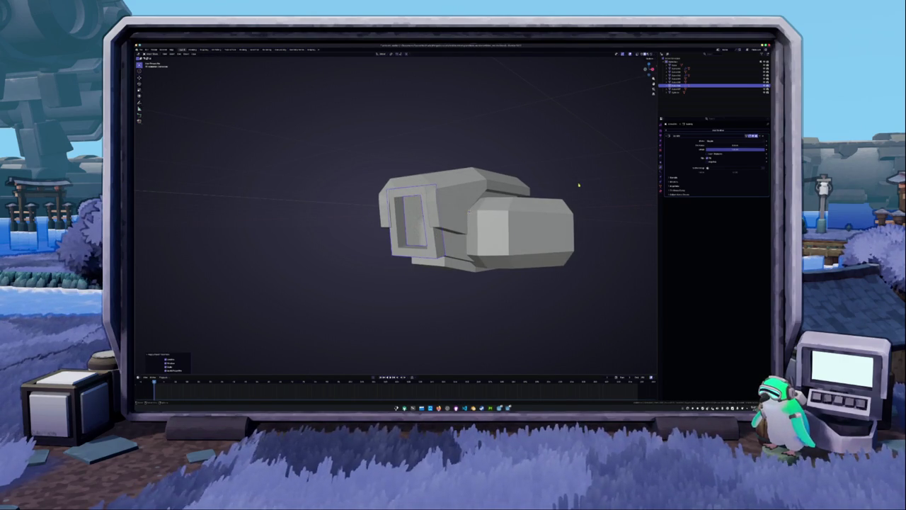
pyautogui.hotkey('ctrl', 'z')
pyautogui.hotkey('ctrl', 'a')
pyautogui.click(480, 163)
# Retry the apply from the Object menu, undoing and redoing the result
pyautogui.click(182, 50)
pyautogui.moveTo(191, 90)
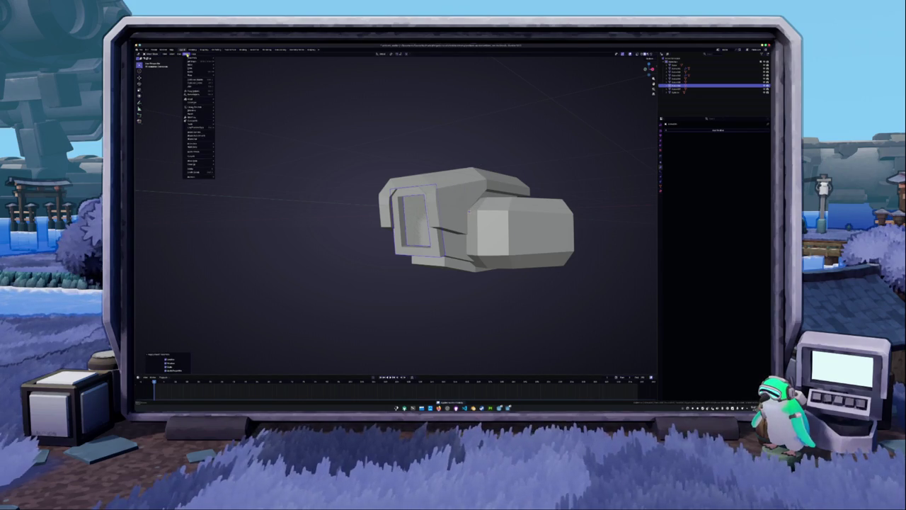
pyautogui.click(234, 75)
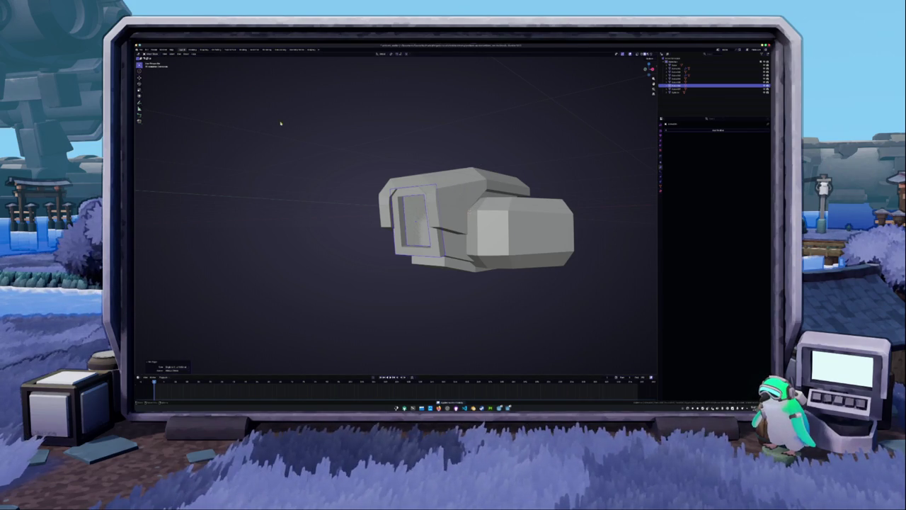
pyautogui.click(419, 227)
pyautogui.hotkey('ctrl', 'z')
pyautogui.hotkey('ctrl', 'z')
pyautogui.hotkey('ctrl', 'z')
pyautogui.hotkey('ctrl', 'shift', 'z')
pyautogui.hotkey('ctrl', 'shift', 'z')
pyautogui.hotkey('ctrl', 'shift', 'z')
pyautogui.hotkey('ctrl', 'z')
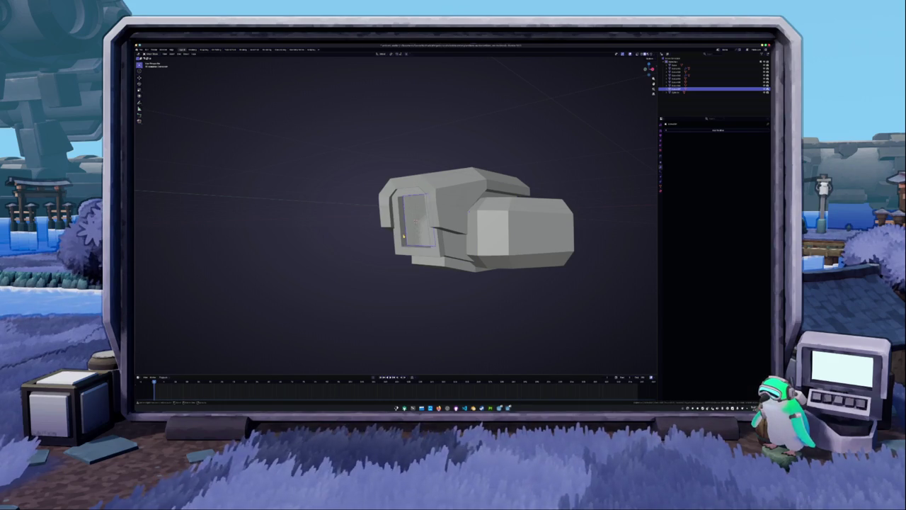
# Apply the frame's modifier once more from the Object menu and select another model part
pyautogui.click(186, 53)
pyautogui.moveTo(192, 61)
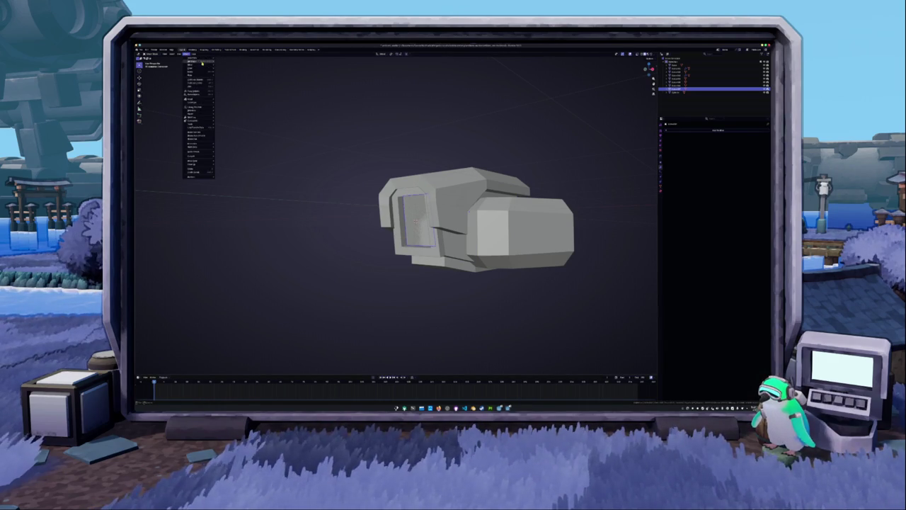
pyautogui.click(240, 75)
pyautogui.click(309, 172)
pyautogui.moveTo(309, 172); pyautogui.dragTo(313, 182, button='middle')
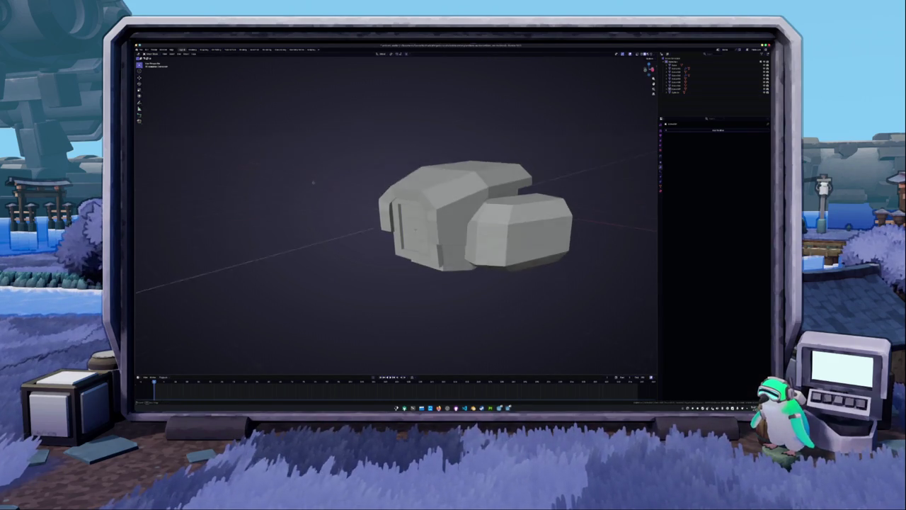
pyautogui.click(397, 227)
pyautogui.moveTo(397, 227); pyautogui.dragTo(421, 277, button='middle')
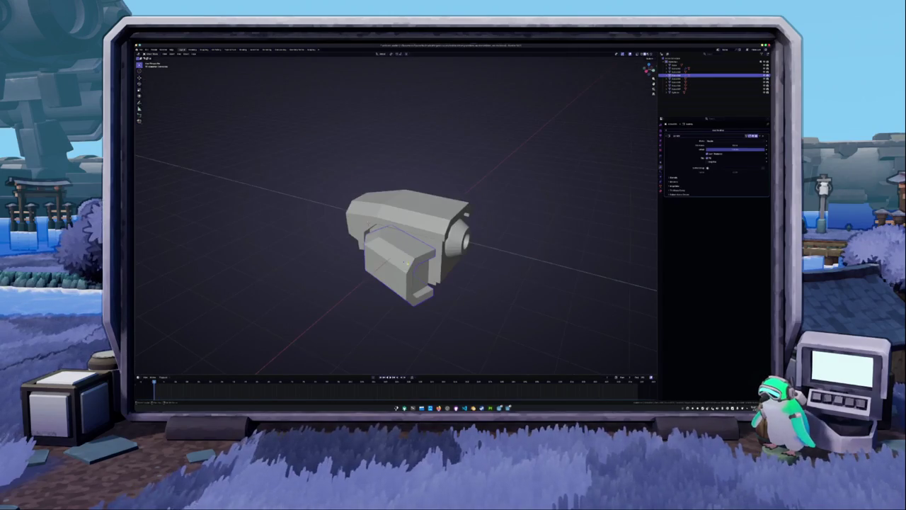
# Add a Bevel modifier to the right side block and raise its amount to enlarge it
pyautogui.click(421, 277)
pyautogui.click(717, 131)
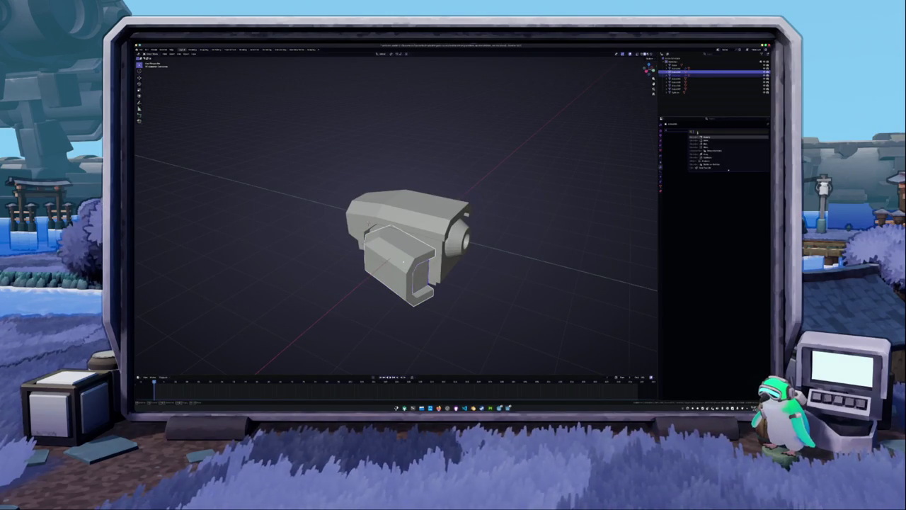
pyautogui.click(709, 146)
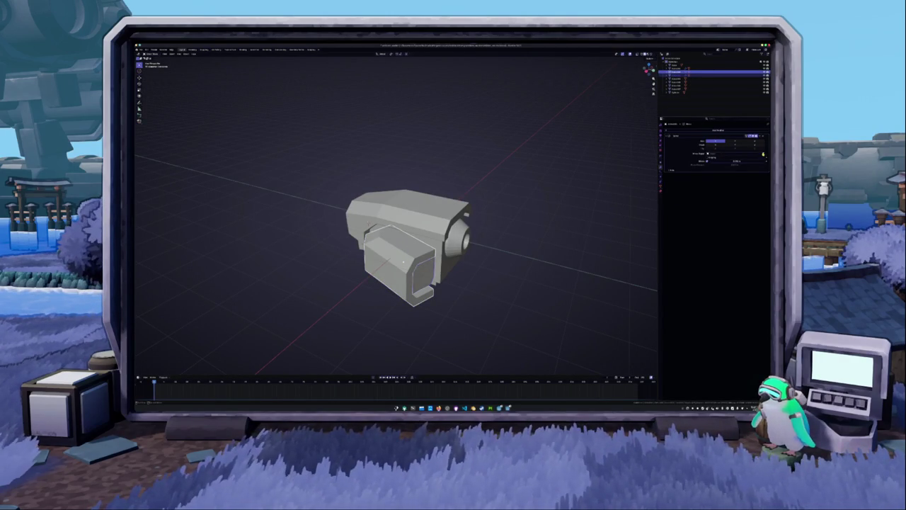
pyautogui.click(742, 141)
pyautogui.click(751, 146)
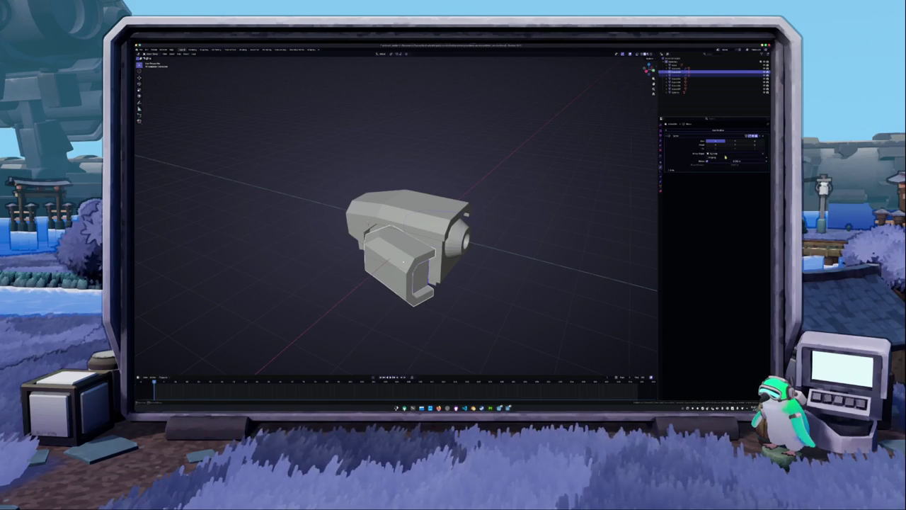
pyautogui.moveTo(453, 198); pyautogui.dragTo(542, 194, button='middle')
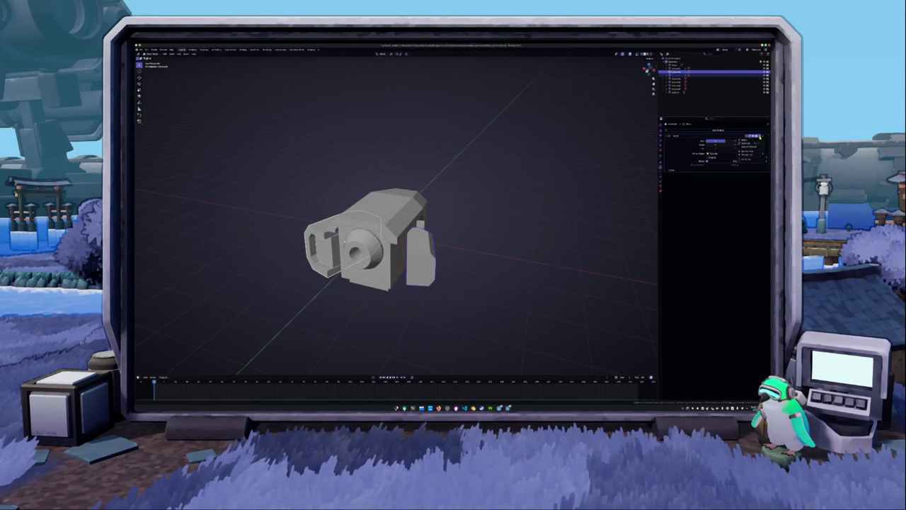
pyautogui.click(751, 147)
pyautogui.click(529, 199)
# Add a Mirror modifier to another body part and enter its Edit Mode with X-ray
pyautogui.press('KP_1')
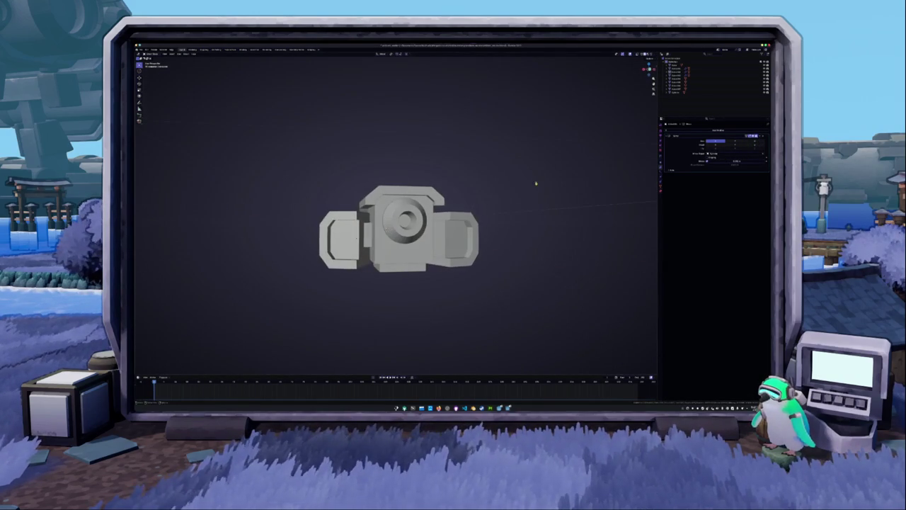
pyautogui.click(368, 242)
pyautogui.moveTo(368, 242); pyautogui.dragTo(422, 265, button='middle')
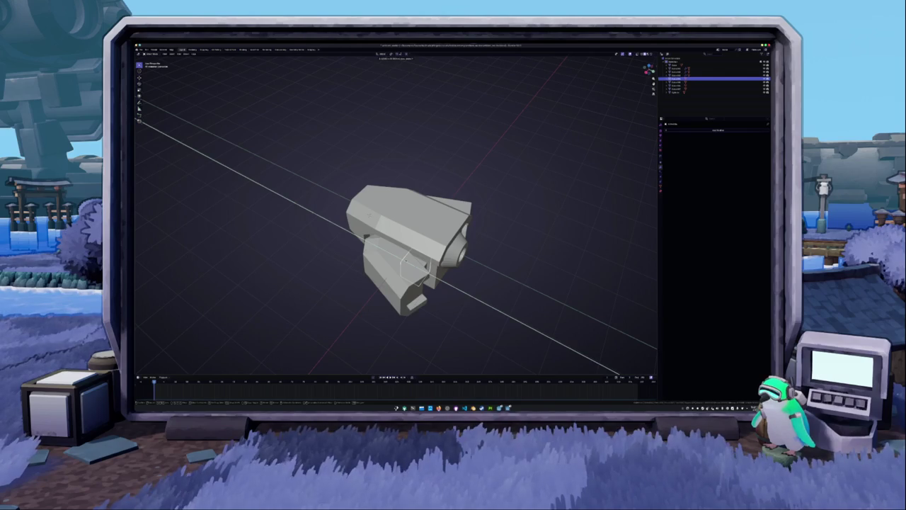
pyautogui.moveTo(397, 234); pyautogui.dragTo(454, 213, button='middle')
pyautogui.click(717, 130)
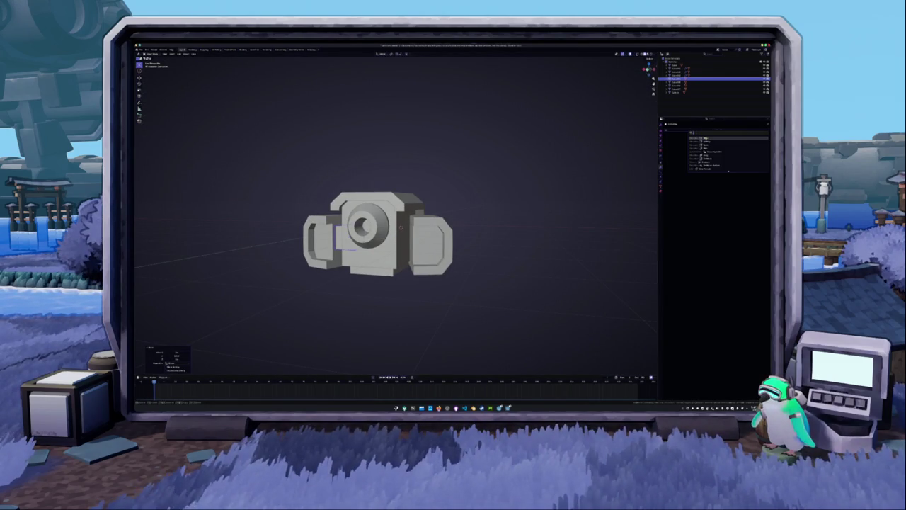
pyautogui.press('Return')
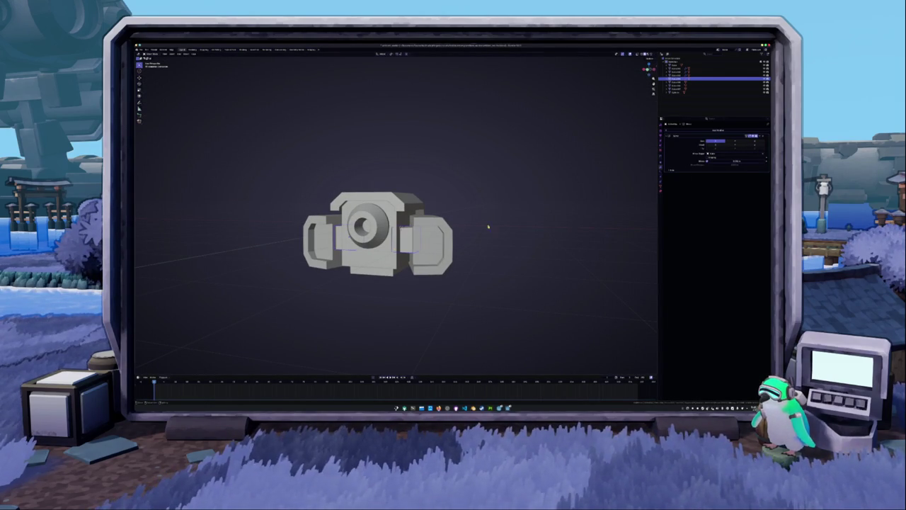
pyautogui.moveTo(490, 229)
pyautogui.mouseDown(button='middle')
pyautogui.moveTo(390, 261)
pyautogui.moveTo(367, 282)
pyautogui.mouseUp(button='middle')
pyautogui.press('Tab')
pyautogui.hotkey('alt', 'z')
pyautogui.hotkey('alt', 'z')
# Extrude the lower body's bottom face downward and return to Object Mode
pyautogui.press('e')
pyautogui.click(375, 275)
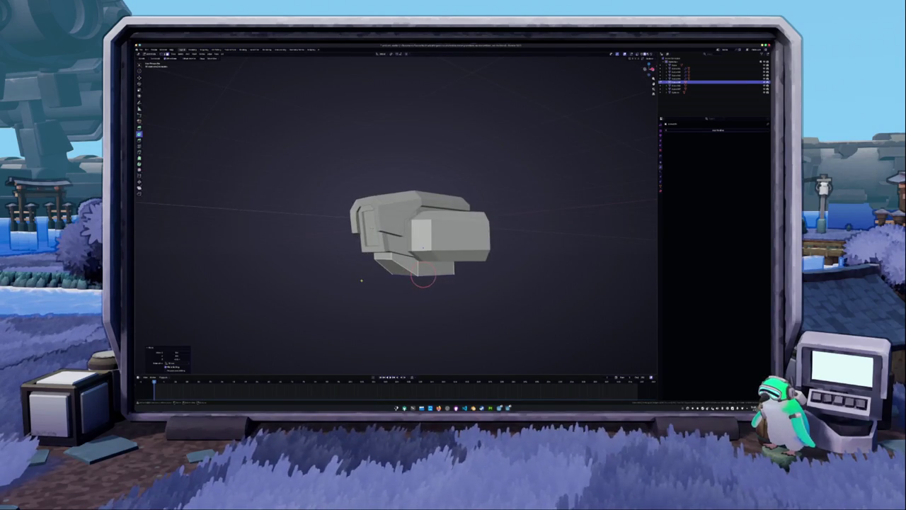
pyautogui.press('Tab')
pyautogui.scroll(-2, 368, 279)
pyautogui.moveTo(378, 277)
pyautogui.mouseDown(button='middle')
pyautogui.moveTo(370, 300)
pyautogui.moveTo(382, 257)
pyautogui.mouseUp(button='middle')
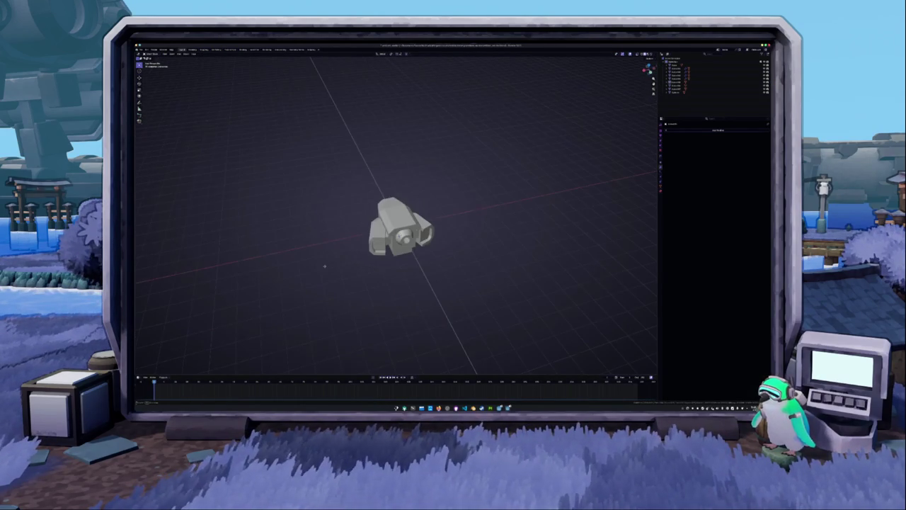
pyautogui.scroll(3, 382, 257)
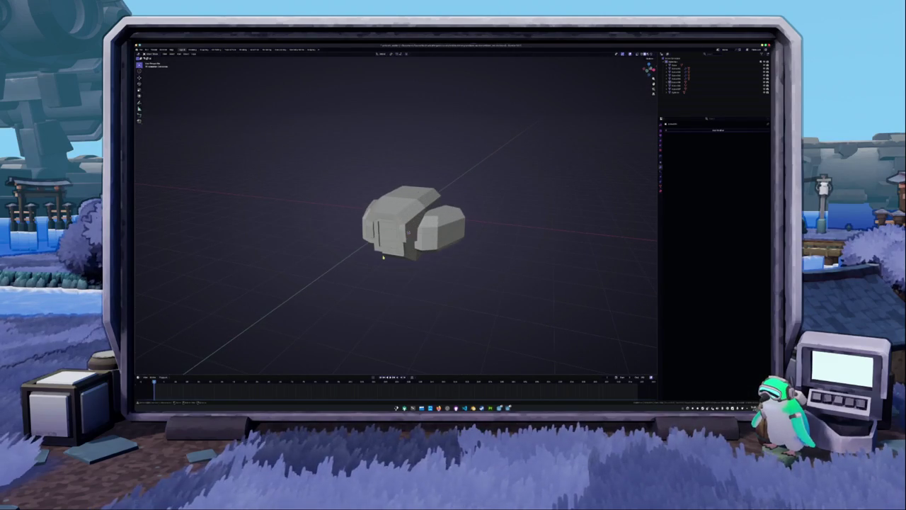
pyautogui.moveTo(382, 257)
pyautogui.mouseDown(button='middle')
pyautogui.moveTo(403, 241)
pyautogui.moveTo(336, 246)
pyautogui.mouseUp(button='middle')
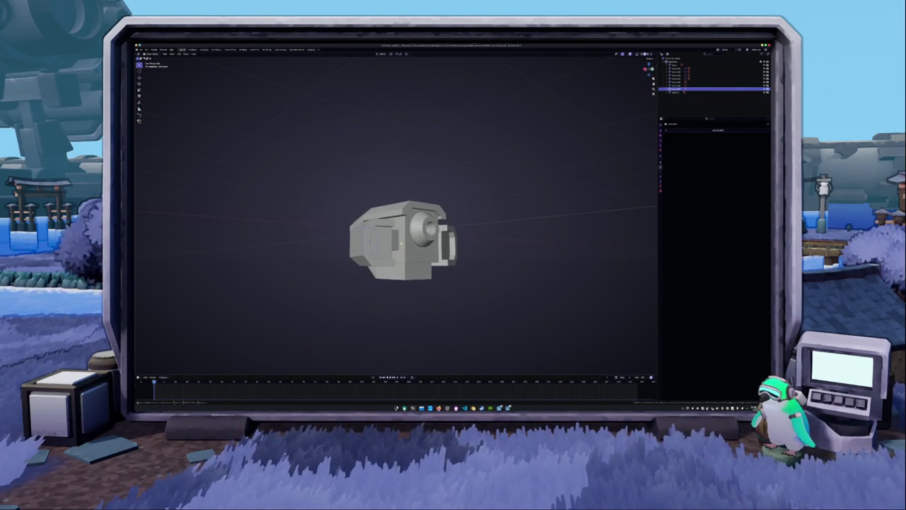
# Select the side piece and rotate one of its faces to a diagonal angle
pyautogui.click(676, 79)
pyautogui.click(648, 69)
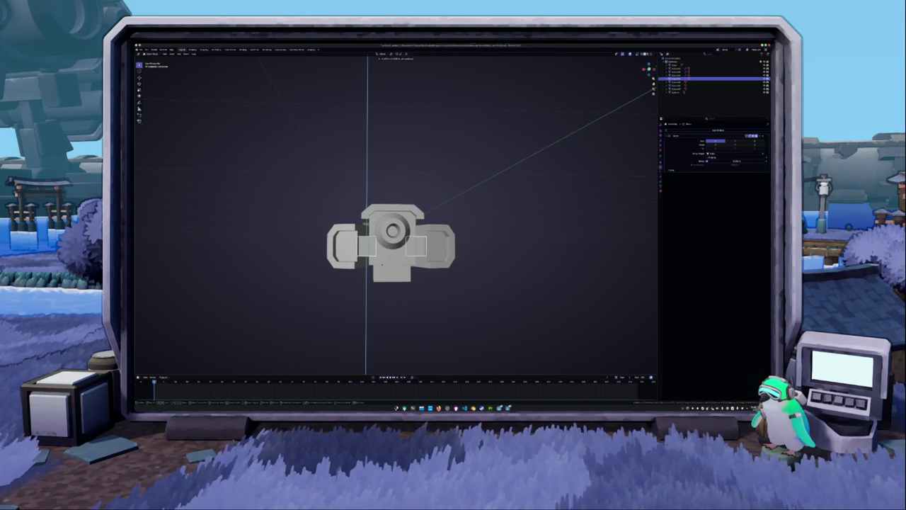
pyautogui.moveTo(469, 227)
pyautogui.mouseDown(button='middle')
pyautogui.moveTo(510, 212)
pyautogui.moveTo(453, 234)
pyautogui.moveTo(439, 212)
pyautogui.mouseUp(button='middle')
pyautogui.press('Tab')
pyautogui.press('r')
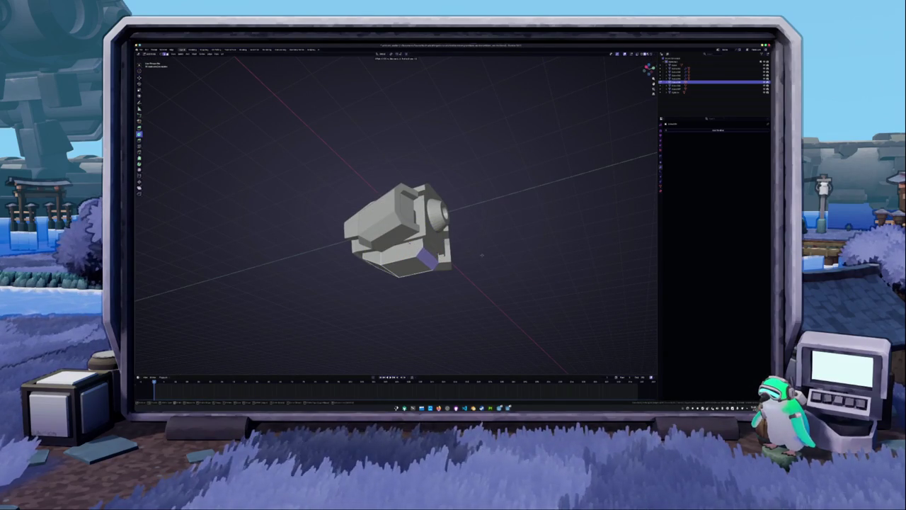
pyautogui.press('Tab')
pyautogui.moveTo(482, 260)
pyautogui.mouseDown(button='middle')
pyautogui.moveTo(411, 287)
pyautogui.moveTo(425, 269)
pyautogui.mouseUp(button='middle')
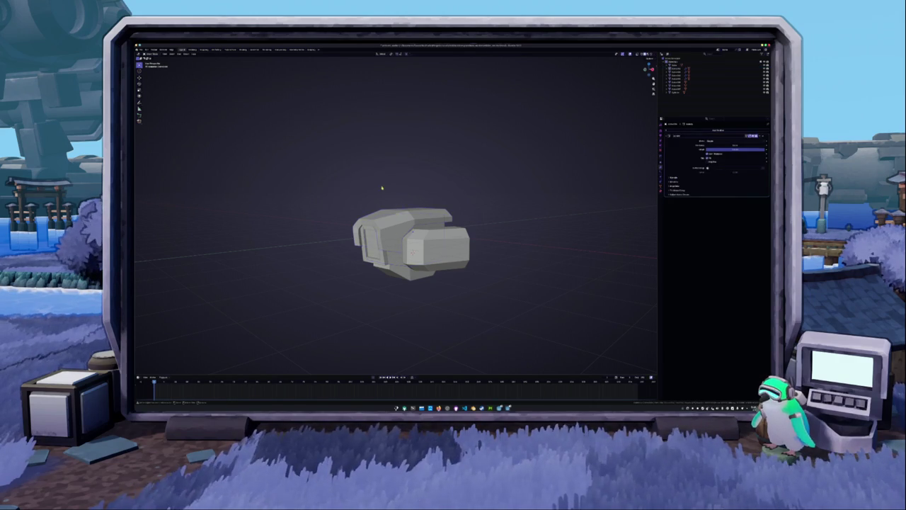
pyautogui.moveTo(382, 188); pyautogui.dragTo(411, 212, button='middle')
pyautogui.scroll(-2, 397, 237)
pyautogui.moveTo(449, 251); pyautogui.dragTo(463, 254, button='middle')
pyautogui.moveTo(402, 258); pyautogui.dragTo(420, 274, button='middle')
pyautogui.scroll(2, 403, 258)
pyautogui.scroll(1, 404, 258)
# Select the front box part and edit its mesh with X-ray on
pyautogui.click(388, 226)
pyautogui.moveTo(430, 247)
pyautogui.mouseDown(button='middle')
pyautogui.moveTo(479, 251)
pyautogui.moveTo(418, 269)
pyautogui.mouseUp(button='middle')
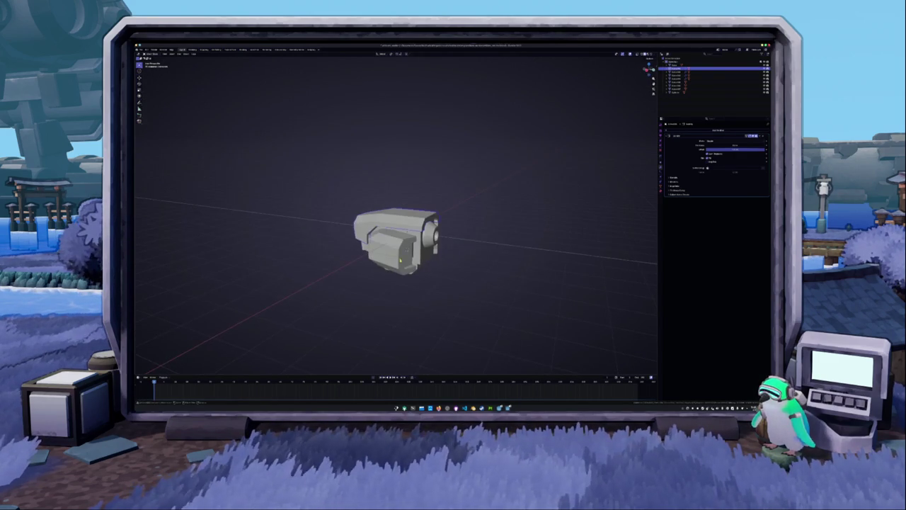
pyautogui.click(410, 274)
pyautogui.press('Tab')
pyautogui.hotkey('alt', 'z')
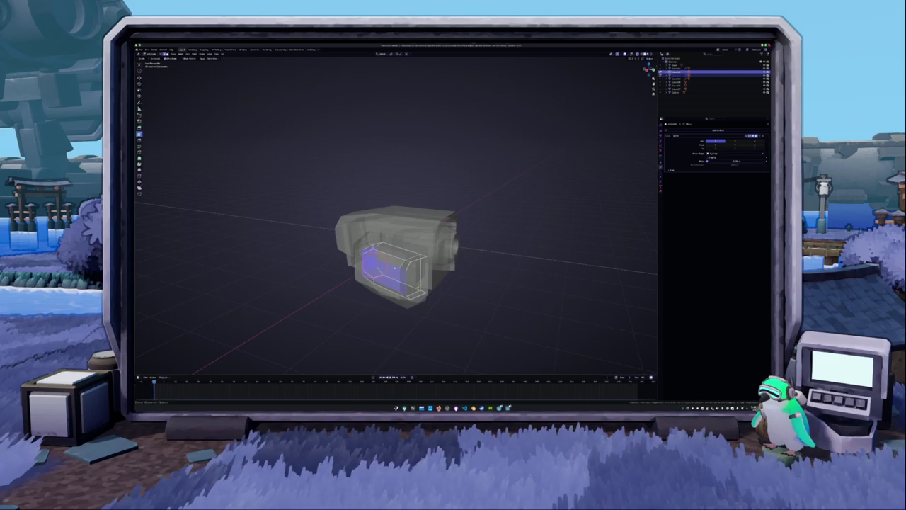
# Circle-select the front box's end face and check it from the top view
pyautogui.click(422, 279)
pyautogui.press('c')
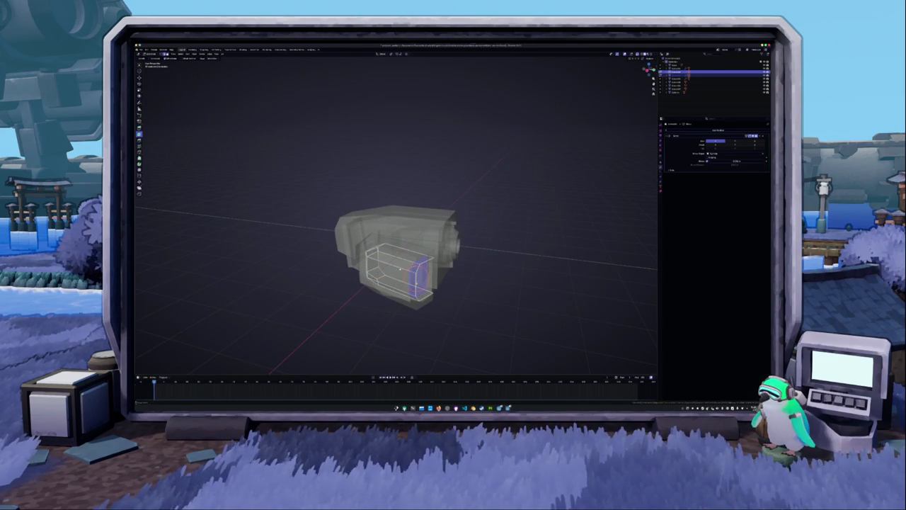
pyautogui.press('Escape')
pyautogui.press('KP_7')
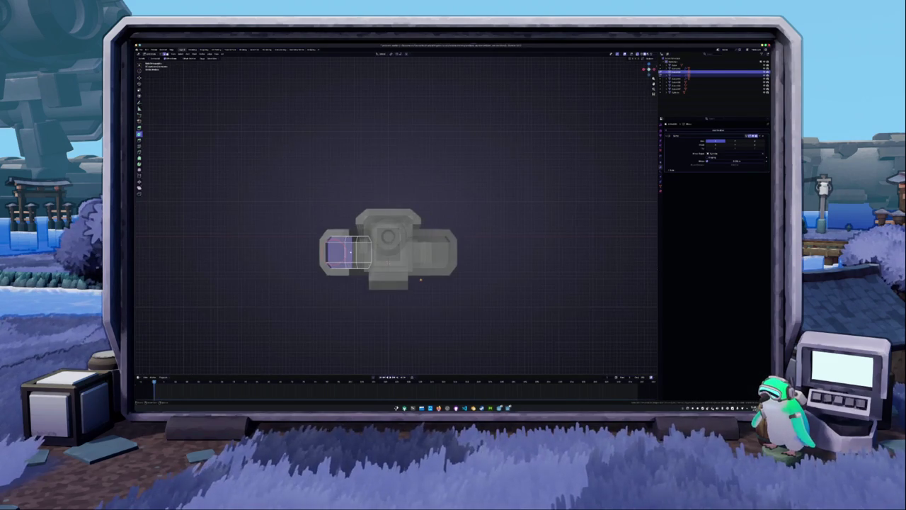
pyautogui.moveTo(421, 280); pyautogui.dragTo(449, 252, button='middle')
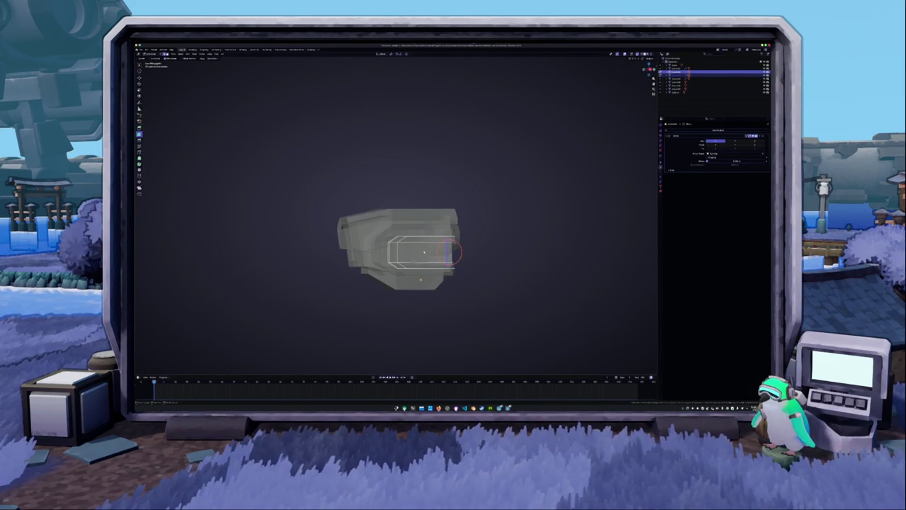
pyautogui.moveTo(449, 251); pyautogui.dragTo(426, 157, button='middle')
pyautogui.scroll(1, 426, 157)
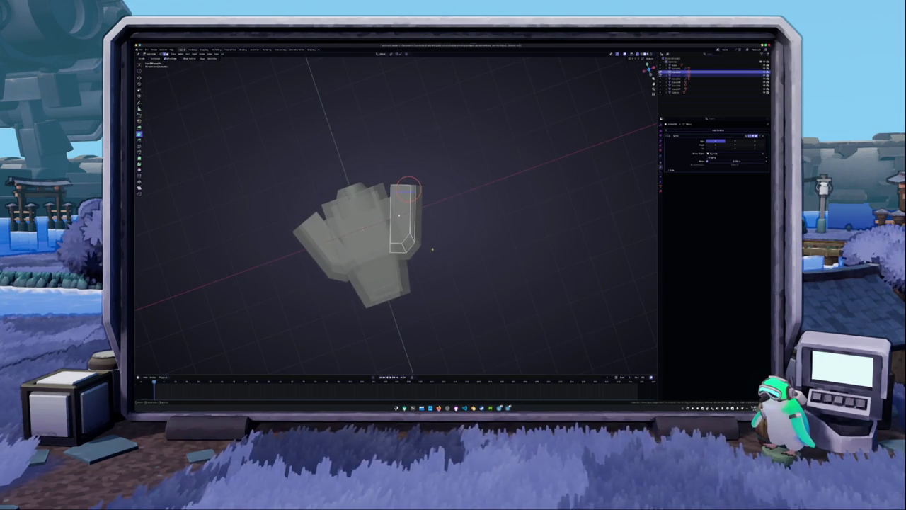
pyautogui.scroll(4, 439, 170)
# Pull the end face in with proportional falloff, then move the lower piece along Y
pyautogui.press('Tab')
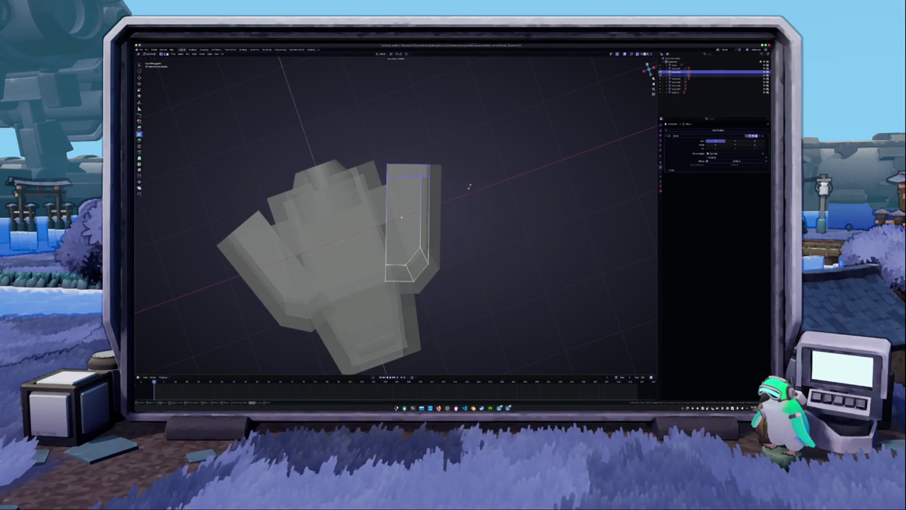
pyautogui.click(469, 197)
pyautogui.press('g')
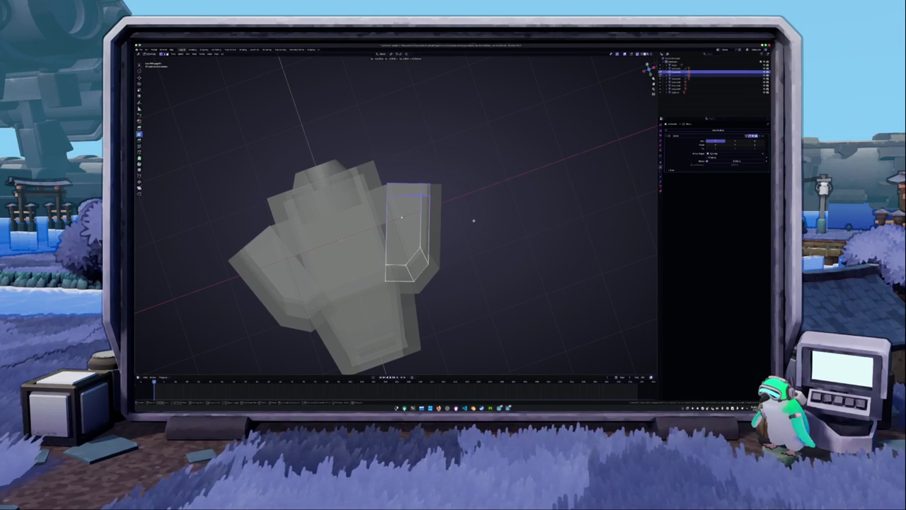
pyautogui.click(475, 222)
pyautogui.moveTo(472, 233); pyautogui.dragTo(465, 263, button='middle')
pyautogui.scroll(-3, 453, 248)
pyautogui.moveTo(431, 227)
pyautogui.mouseDown(button='middle')
pyautogui.moveTo(438, 258)
pyautogui.moveTo(411, 285)
pyautogui.moveTo(368, 283)
pyautogui.moveTo(383, 304)
pyautogui.moveTo(427, 239)
pyautogui.mouseUp(button='middle')
pyautogui.press('KP_1')
pyautogui.press('Tab')
pyautogui.press('g')
pyautogui.press('y')
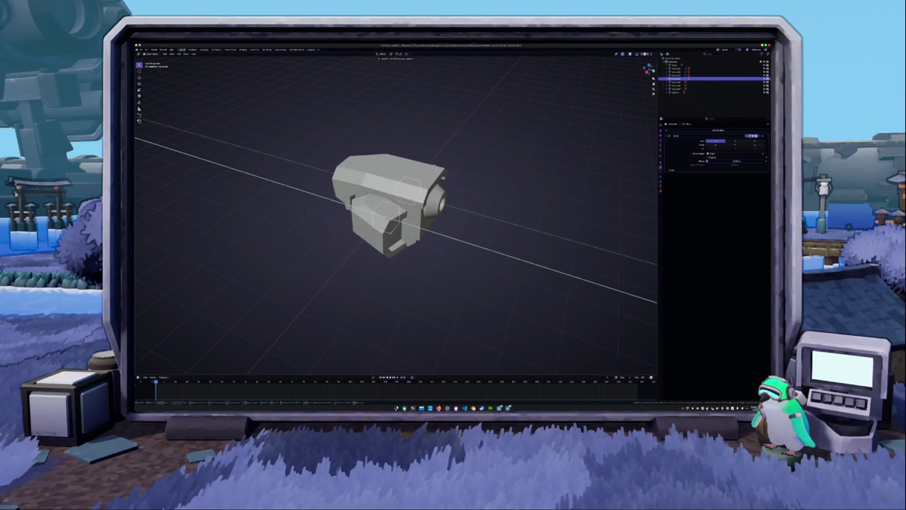
# Confirm the lower piece's new position and select a box part
pyautogui.click(415, 289)
pyautogui.moveTo(415, 290)
pyautogui.mouseDown(button='middle')
pyautogui.moveTo(369, 285)
pyautogui.moveTo(371, 300)
pyautogui.moveTo(422, 238)
pyautogui.moveTo(367, 287)
pyautogui.mouseUp(button='middle')
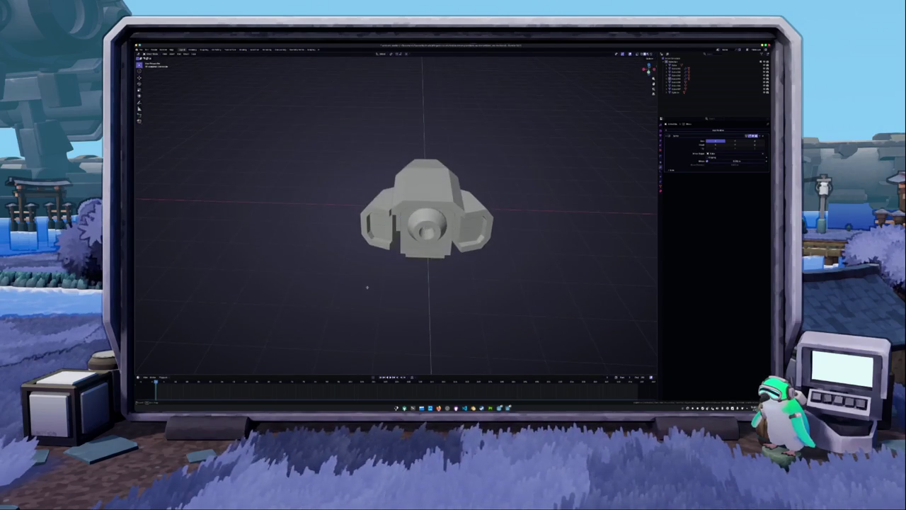
pyautogui.click(385, 238)
pyautogui.moveTo(386, 238); pyautogui.dragTo(431, 259, button='middle')
# Duplicate the box, slide the copy out along Y, and edit its mesh with X-ray
pyautogui.hotkey('shift', 'd')
pyautogui.press('z')
pyautogui.press('x')
pyautogui.press('y')
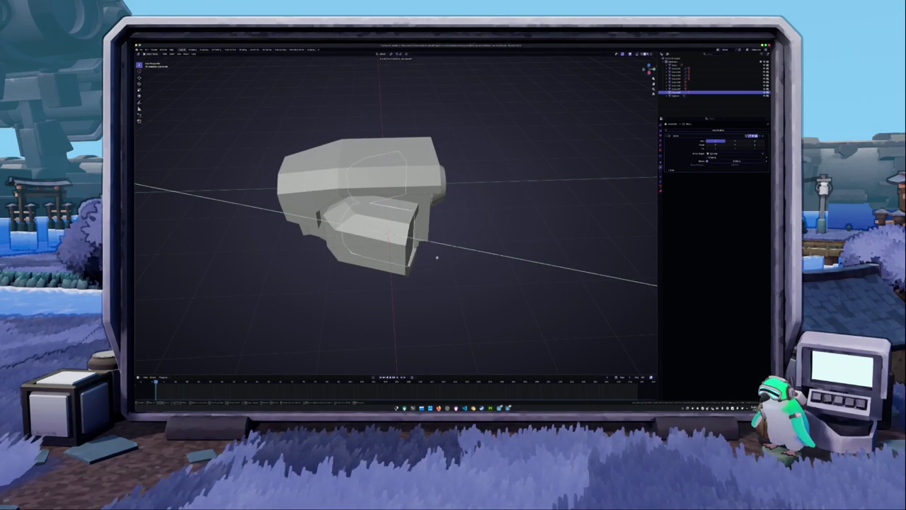
pyautogui.click(465, 265)
pyautogui.moveTo(479, 253)
pyautogui.mouseDown(button='middle')
pyautogui.moveTo(425, 241)
pyautogui.moveTo(409, 260)
pyautogui.mouseUp(button='middle')
pyautogui.press('Tab')
pyautogui.hotkey('alt', 'z')
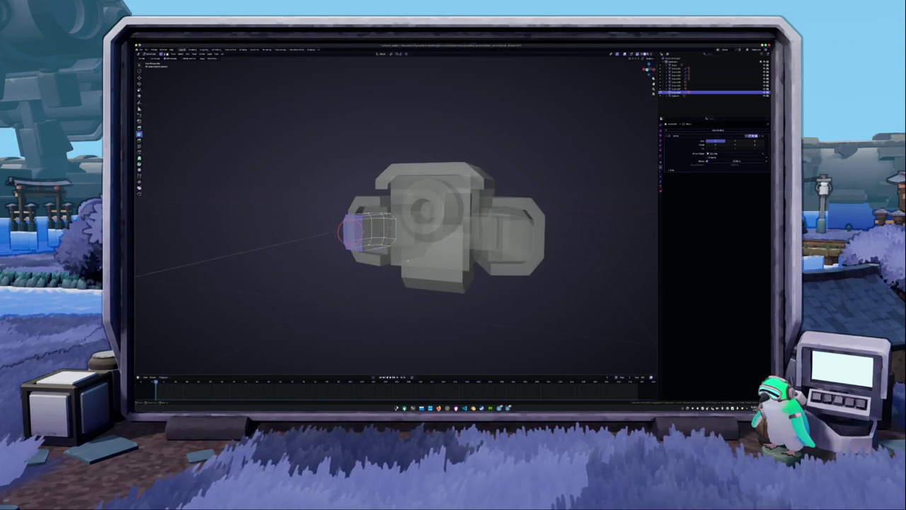
# Select the small front box and resize it along the X axis
pyautogui.moveTo(351, 233); pyautogui.dragTo(385, 225)
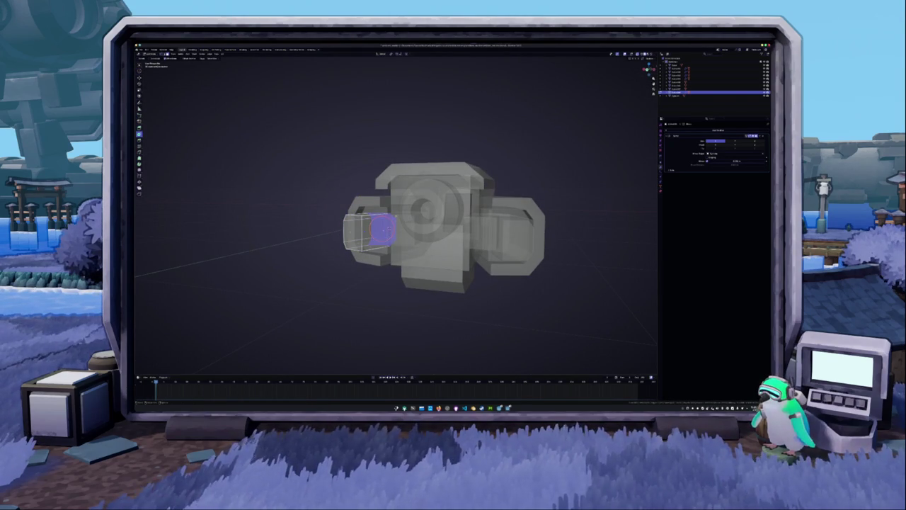
pyautogui.rightClick(399, 211)
pyautogui.click(396, 216)
pyautogui.moveTo(396, 216); pyautogui.dragTo(354, 227, button='middle')
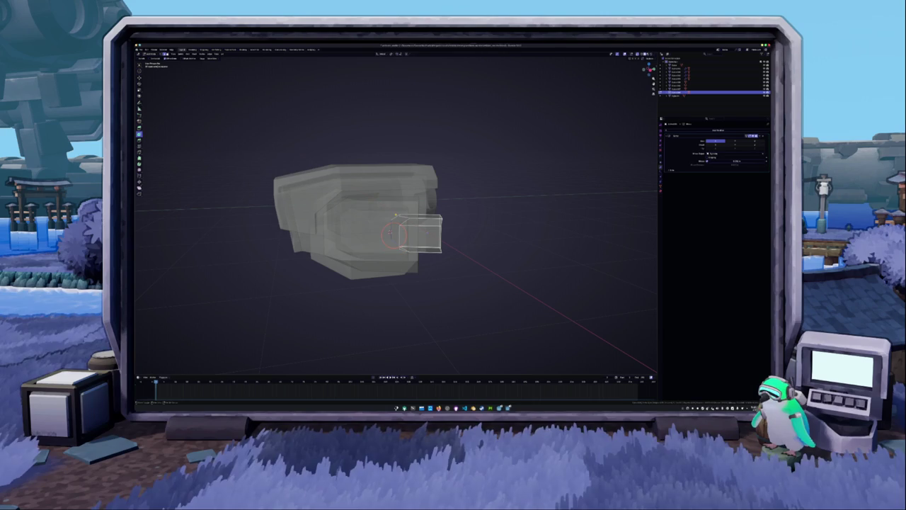
pyautogui.rightClick(396, 215)
pyautogui.click(395, 211)
pyautogui.moveTo(395, 212); pyautogui.dragTo(403, 226, button='middle')
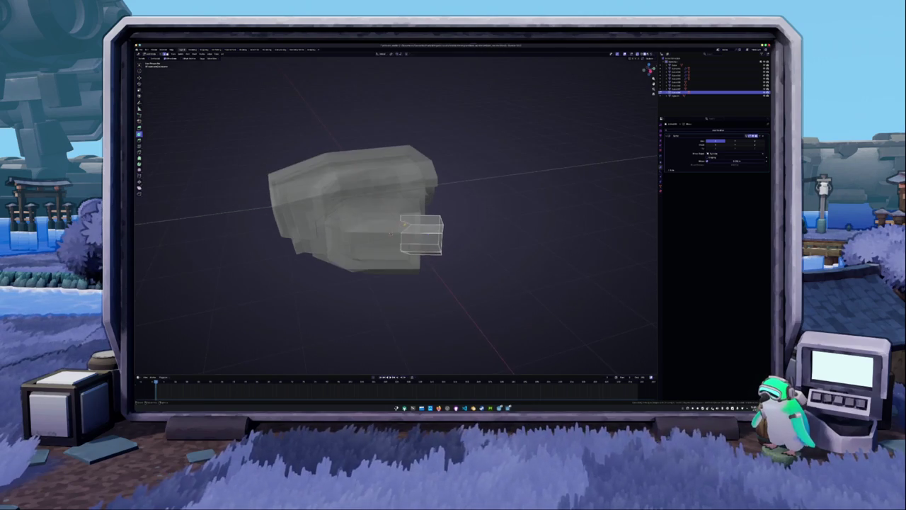
pyautogui.keyDown('shift'); pyautogui.rightClick(411, 225); pyautogui.keyUp('shift')
pyautogui.press('s')
pyautogui.press('x')
pyautogui.click(391, 233)
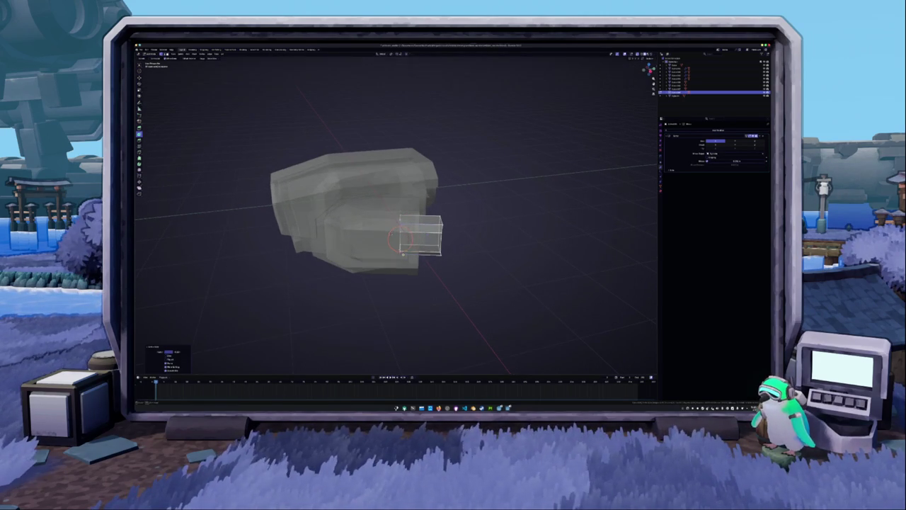
# Push the front box back into the robot body along one axis
pyautogui.click(439, 234)
pyautogui.moveTo(460, 266)
pyautogui.mouseDown(button='middle')
pyautogui.moveTo(496, 262)
pyautogui.moveTo(467, 255)
pyautogui.mouseUp(button='middle')
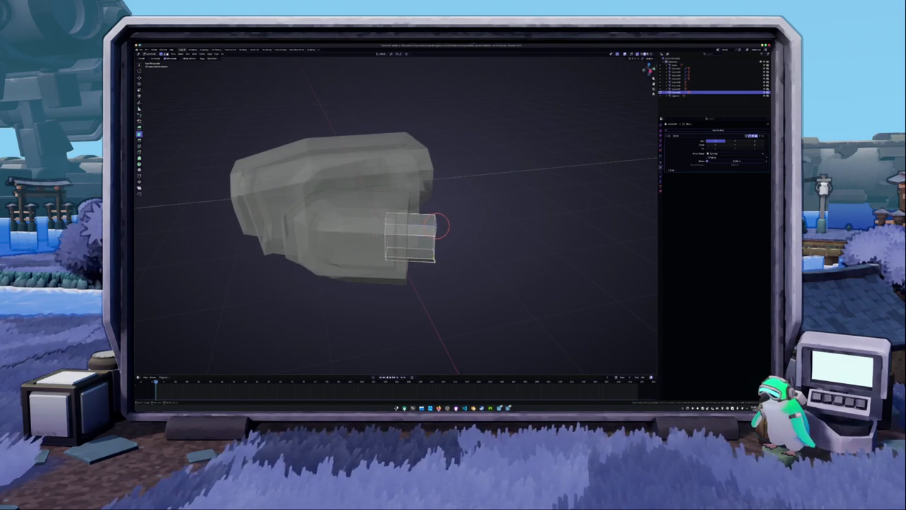
pyautogui.press('g')
pyautogui.moveTo(436, 263); pyautogui.dragTo(436, 267, button='middle')
pyautogui.click(396, 266)
pyautogui.hotkey('alt', 'z')
pyautogui.moveTo(397, 266); pyautogui.dragTo(439, 255, button='middle')
pyautogui.moveTo(382, 224)
pyautogui.mouseDown(button='middle')
pyautogui.moveTo(368, 228)
pyautogui.moveTo(376, 233)
pyautogui.mouseUp(button='middle')
# Scale the front box narrower along X in Edit Mode, then deselect everything
pyautogui.press('Tab')
pyautogui.hotkey('alt', 'z')
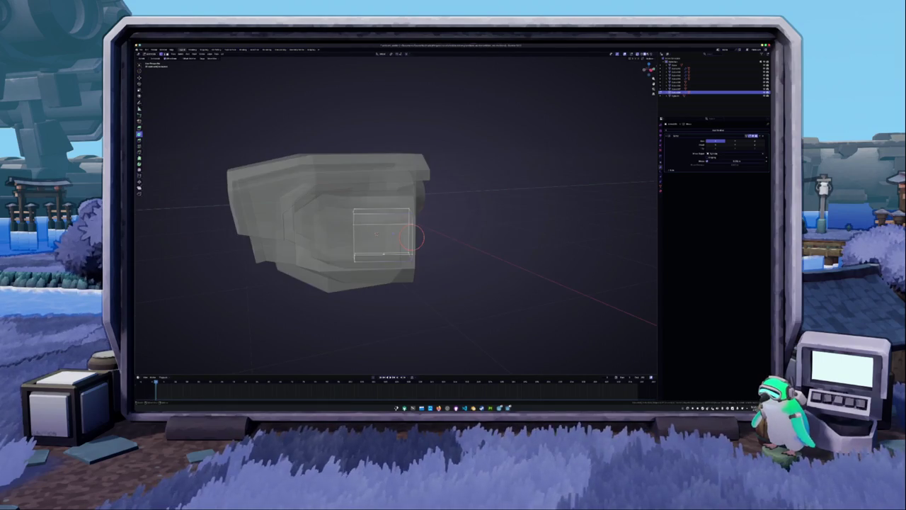
pyautogui.press('s')
pyautogui.press('x')
pyautogui.click(353, 199)
pyautogui.press('Tab')
pyautogui.hotkey('alt', 'z')
pyautogui.moveTo(423, 251)
pyautogui.mouseDown(button='middle')
pyautogui.moveTo(454, 234)
pyautogui.moveTo(425, 241)
pyautogui.mouseUp(button='middle')
pyautogui.press('Tab')
pyautogui.scroll(3, 460, 234)
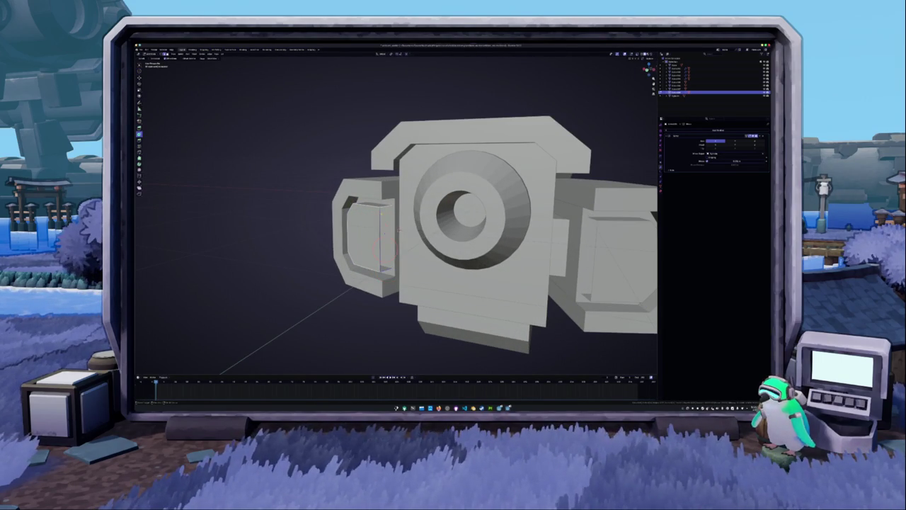
pyautogui.press('Tab')
pyautogui.scroll(-3, 340, 265)
pyautogui.scroll(-2, 341, 265)
pyautogui.click(347, 263)
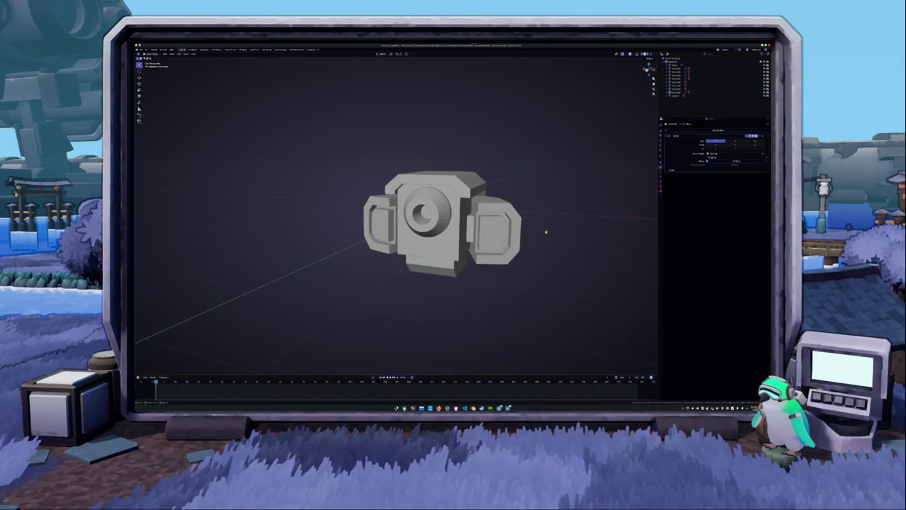
# Select the robot body and pick the inner face of its front slot in Edit Mode
pyautogui.moveTo(546, 228); pyautogui.dragTo(536, 241, button='middle')
pyautogui.click(470, 276)
pyautogui.press('Tab')
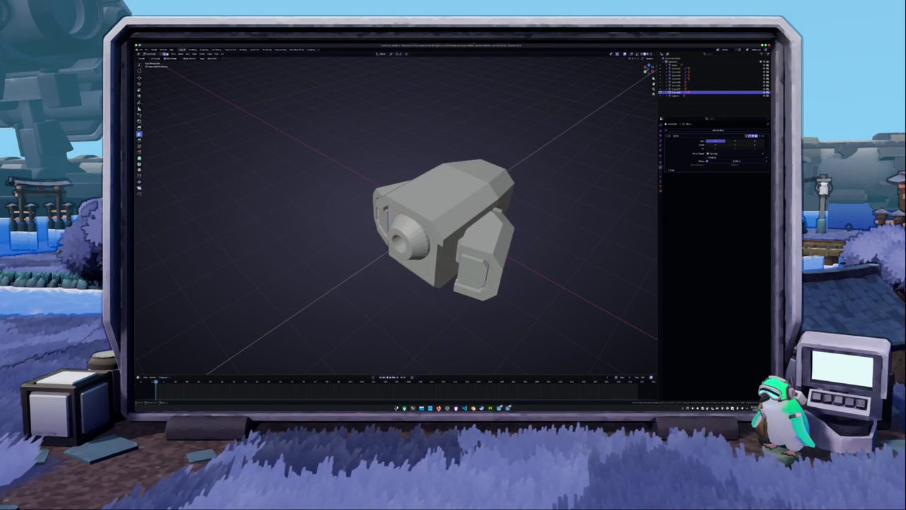
pyautogui.moveTo(470, 277)
pyautogui.mouseDown(button='middle')
pyautogui.moveTo(382, 230)
pyautogui.moveTo(368, 234)
pyautogui.moveTo(379, 213)
pyautogui.mouseUp(button='middle')
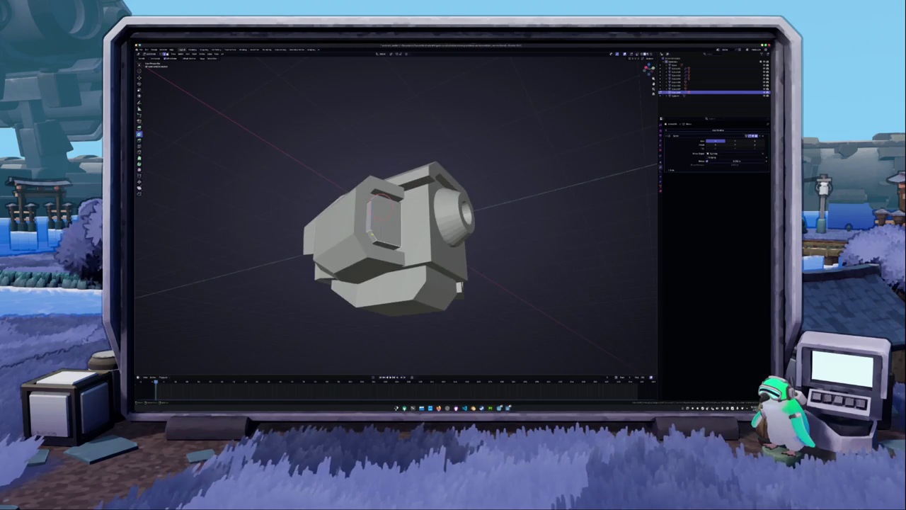
pyautogui.click(377, 213)
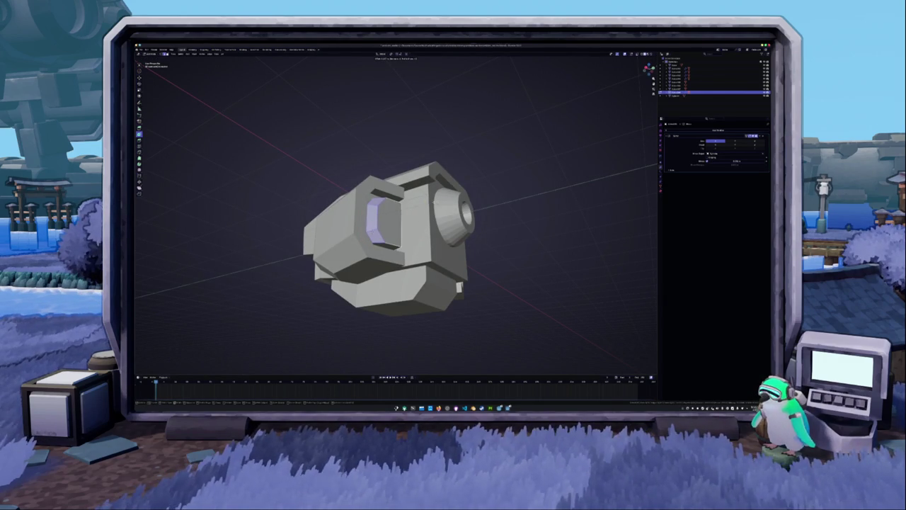
pyautogui.press('k')
pyautogui.press('Tab')
pyautogui.scroll(-4, 486, 219)
pyautogui.moveTo(486, 219)
pyautogui.mouseDown(button='middle')
pyautogui.moveTo(453, 213)
pyautogui.moveTo(404, 241)
pyautogui.moveTo(412, 280)
pyautogui.moveTo(408, 269)
pyautogui.mouseUp(button='middle')
# Select the face loop around the body's middle in Edit Mode
pyautogui.click(421, 232)
pyautogui.press('Tab')
pyautogui.scroll(3, 404, 241)
pyautogui.keyDown('alt'); pyautogui.click(408, 269); pyautogui.keyUp('alt')
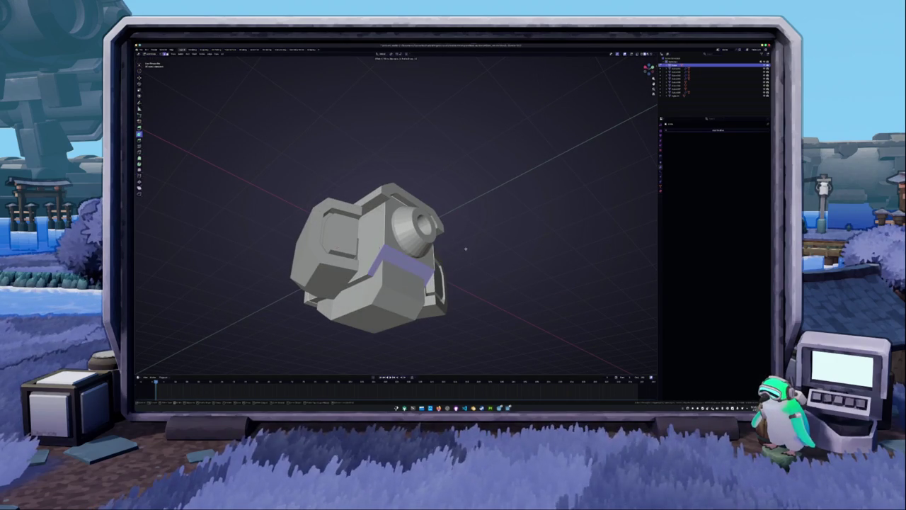
pyautogui.press('Tab')
pyautogui.scroll(-2, 462, 249)
# Apply Shade Smooth to the body and view it from the front
pyautogui.rightClick(463, 250)
pyautogui.click(462, 251)
pyautogui.moveTo(463, 250); pyautogui.dragTo(425, 278, button='middle')
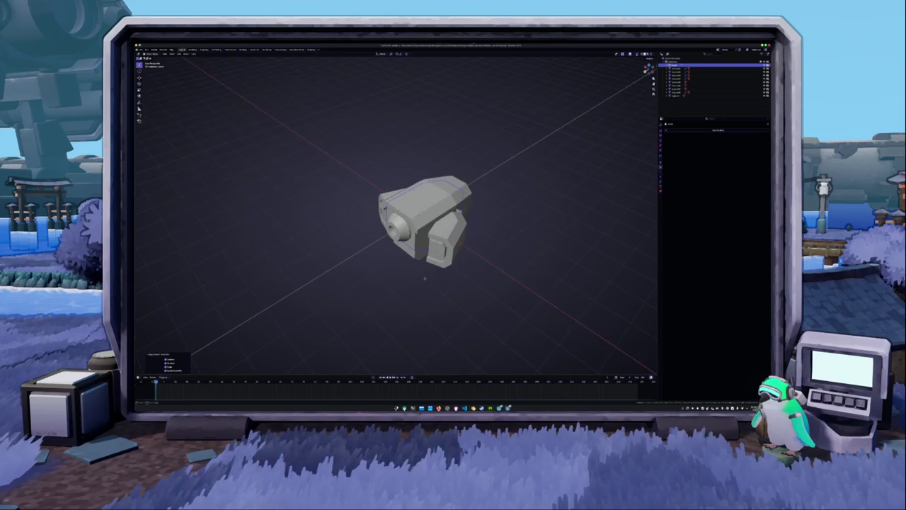
pyautogui.moveTo(479, 259); pyautogui.dragTo(410, 282, button='middle')
pyautogui.scroll(-3, 410, 282)
pyautogui.press('KP_1')
pyautogui.press('Tab')
pyautogui.rightClick(421, 269)
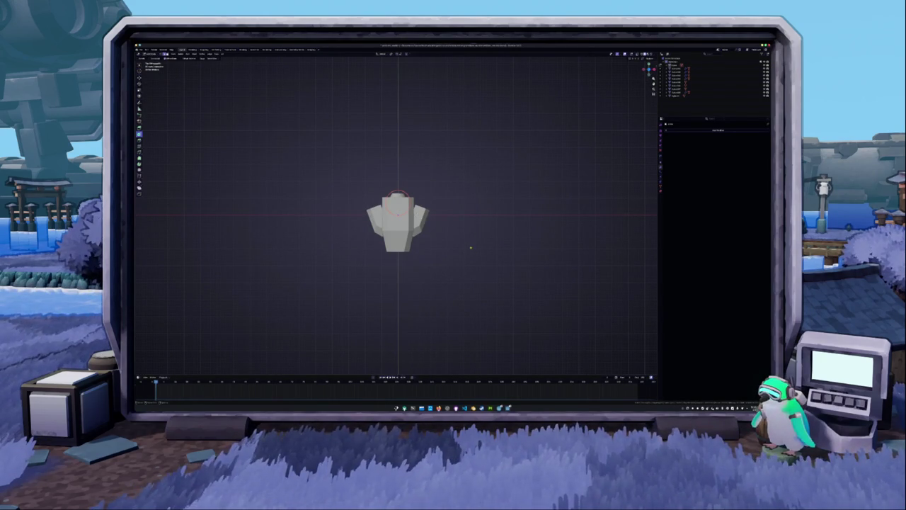
# Box-select the body's top faces and extrude them upward along Z
pyautogui.press('Tab')
pyautogui.press('a')
pyautogui.press('Tab')
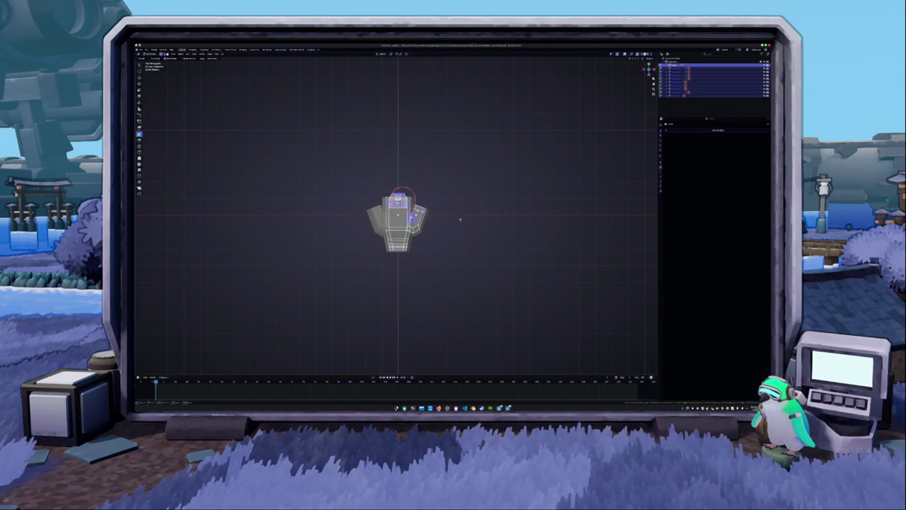
pyautogui.moveTo(461, 221); pyautogui.dragTo(357, 170)
pyautogui.press('KP_Decimal')
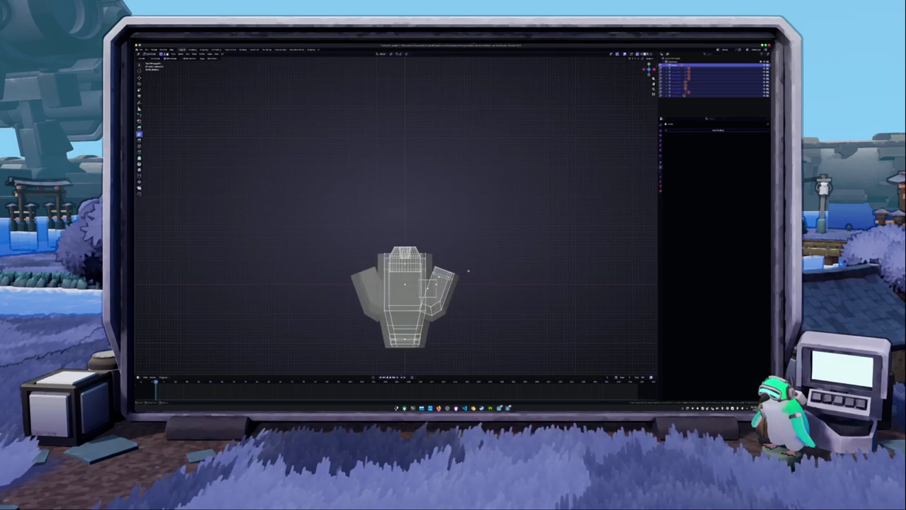
pyautogui.moveTo(466, 289); pyautogui.dragTo(339, 219)
pyautogui.press('e')
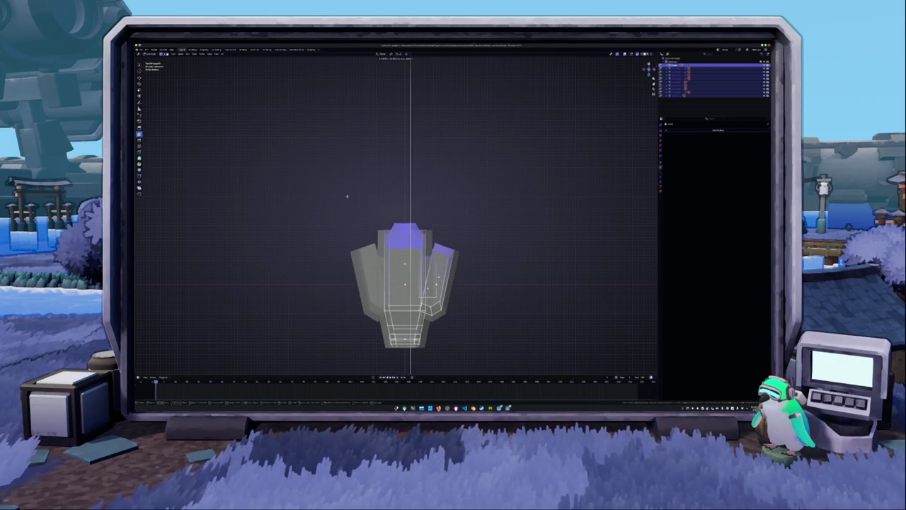
pyautogui.click(380, 220)
pyautogui.scroll(-4, 380, 220)
pyautogui.press('Tab')
pyautogui.moveTo(449, 277)
pyautogui.mouseDown(button='middle')
pyautogui.moveTo(432, 231)
pyautogui.moveTo(435, 239)
pyautogui.mouseUp(button='middle')
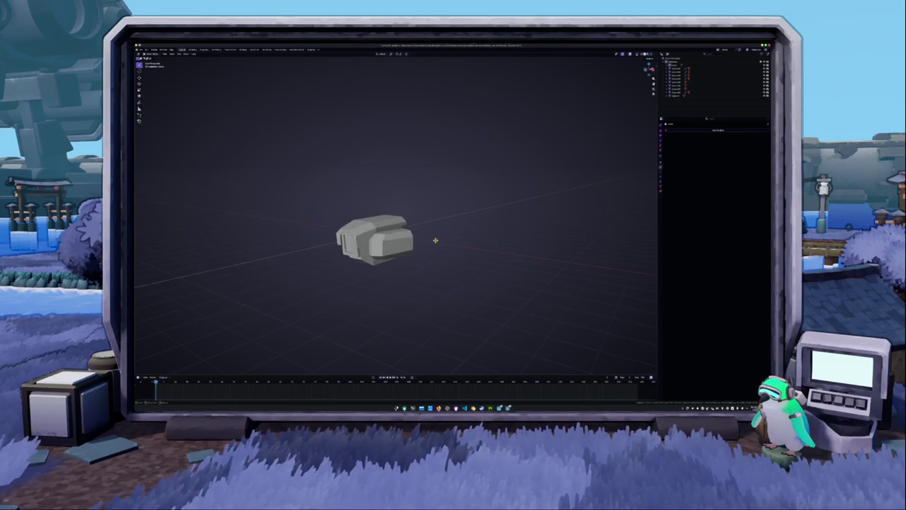
# Select one body part and enter Edit Mode with X-ray enabled
pyautogui.press('a')
pyautogui.rightClick(435, 238)
pyautogui.click(437, 238)
pyautogui.moveTo(437, 238)
pyautogui.mouseDown(button='middle')
pyautogui.moveTo(401, 235)
pyautogui.moveTo(375, 253)
pyautogui.moveTo(436, 252)
pyautogui.moveTo(452, 224)
pyautogui.mouseUp(button='middle')
pyautogui.scroll(2, 401, 235)
pyautogui.click(400, 236)
pyautogui.press('Tab')
pyautogui.hotkey('alt', 'z')
pyautogui.press('Tab')
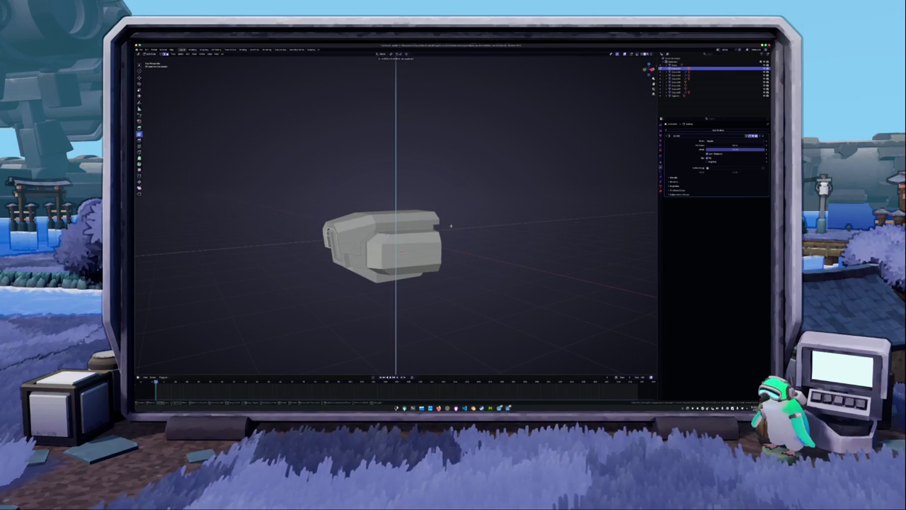
pyautogui.press('Tab')
pyautogui.hotkey('alt', 'z')
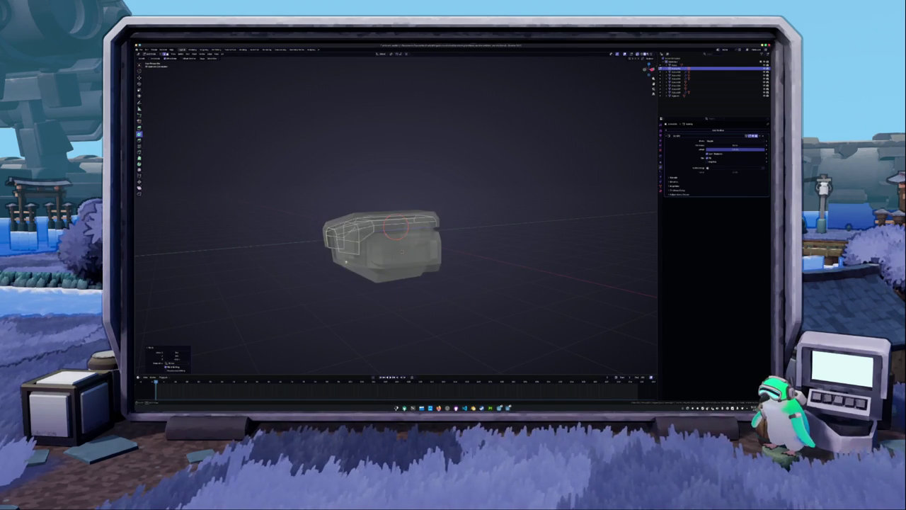
# Select the left-side faces and shift them along Y, then along Z
pyautogui.moveTo(451, 227); pyautogui.dragTo(376, 263, button='middle')
pyautogui.moveTo(380, 233); pyautogui.dragTo(332, 257)
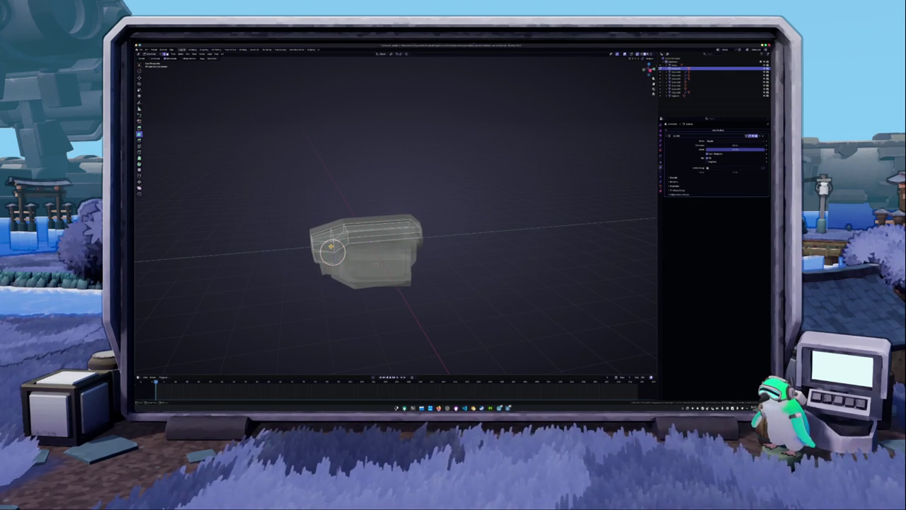
pyautogui.press('KP_3')
pyautogui.scroll(4, 328, 234)
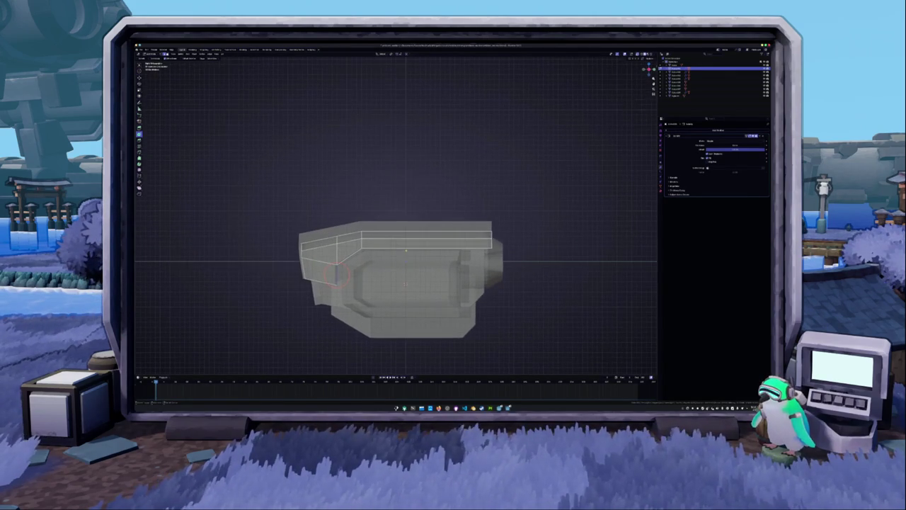
pyautogui.press('g')
pyautogui.press('y')
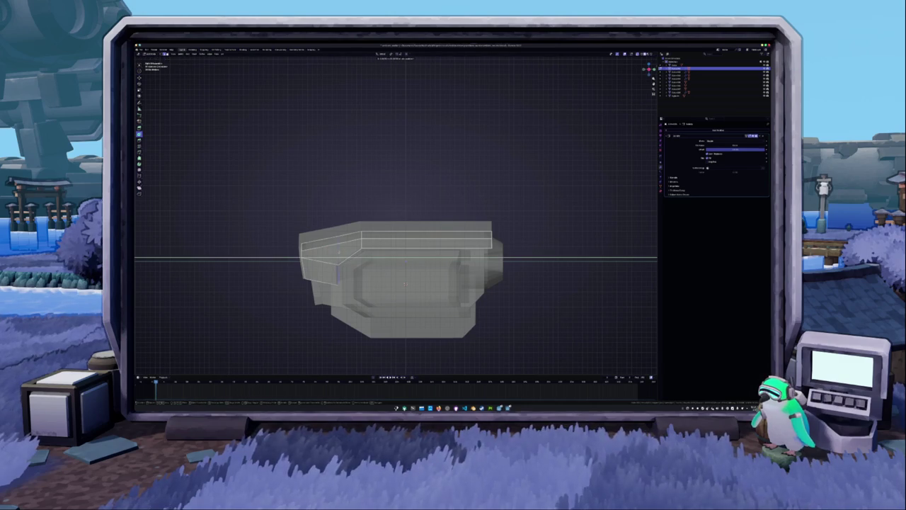
pyautogui.click(342, 252)
pyautogui.press('g')
pyautogui.press('z')
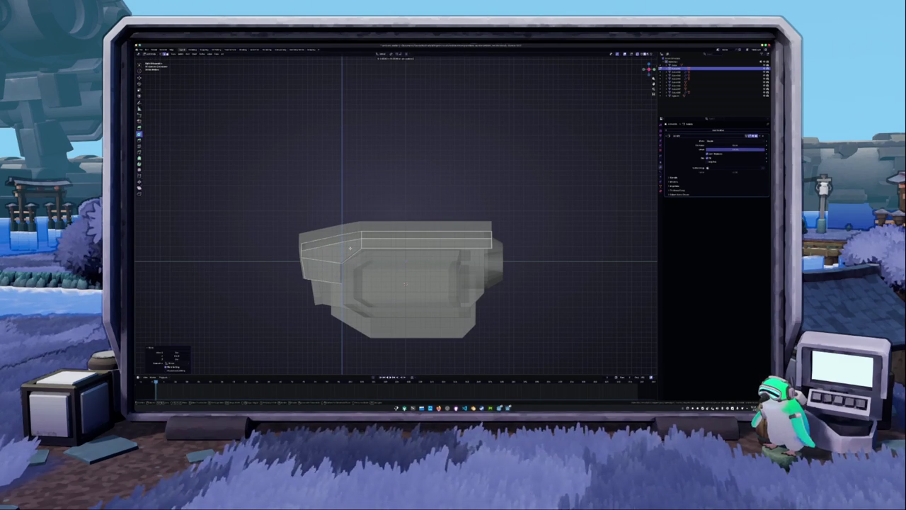
pyautogui.click(350, 248)
# Move the left-side faces further along Z and select the upper-left edge loop
pyautogui.press('g')
pyautogui.press('y')
pyautogui.press('Escape')
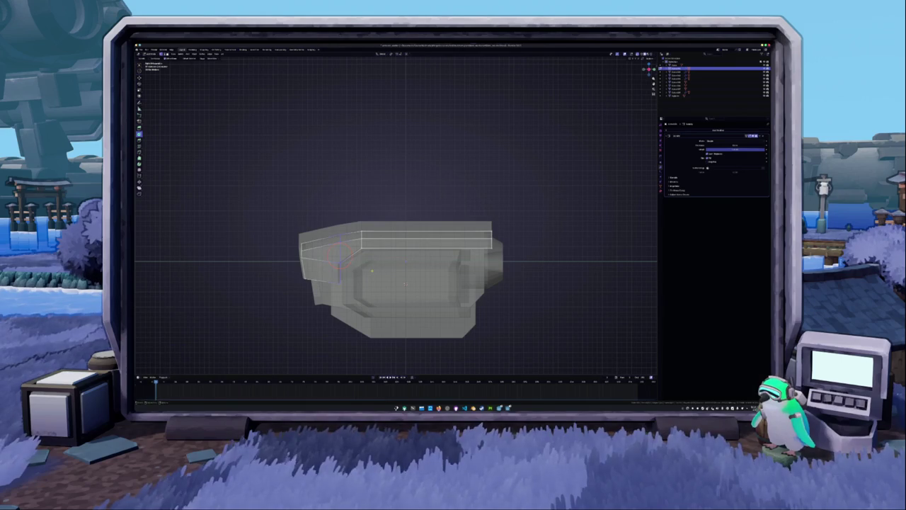
pyautogui.press('g')
pyautogui.press('z')
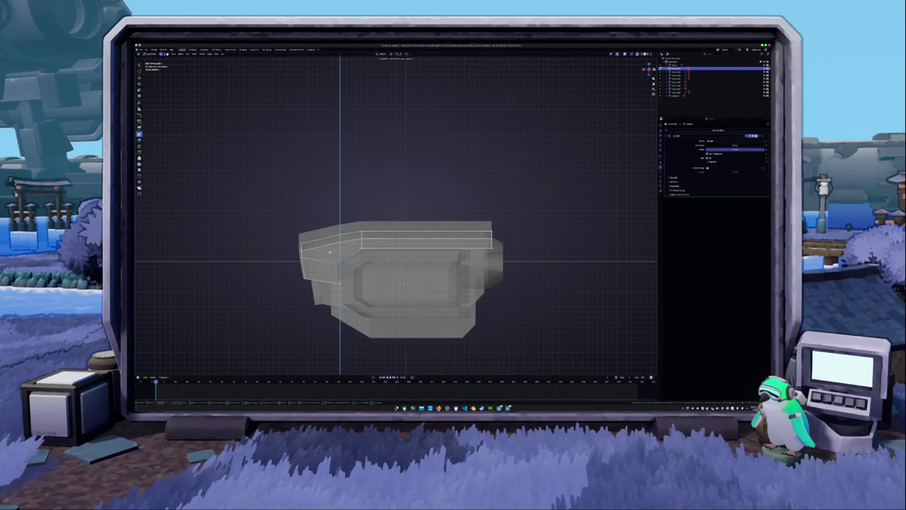
pyautogui.click(330, 251)
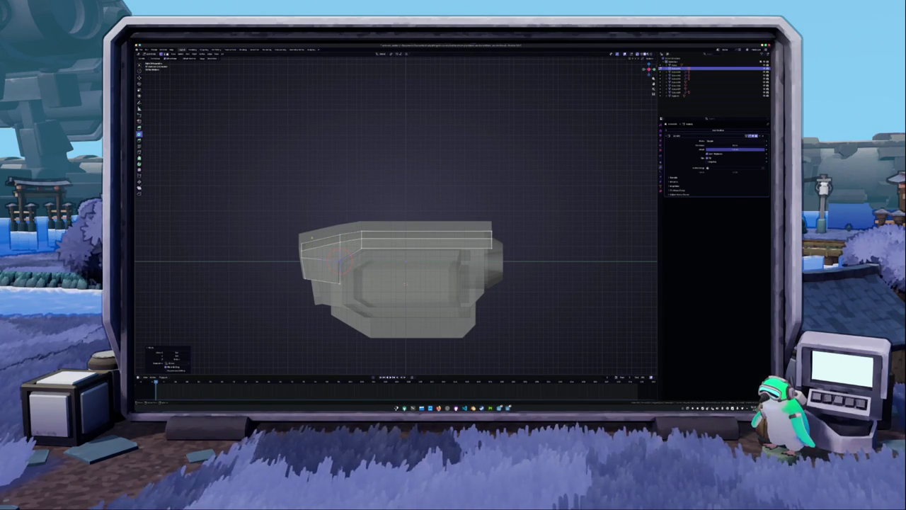
pyautogui.click(299, 242)
pyautogui.keyDown('alt'); pyautogui.click(330, 234); pyautogui.keyUp('alt')
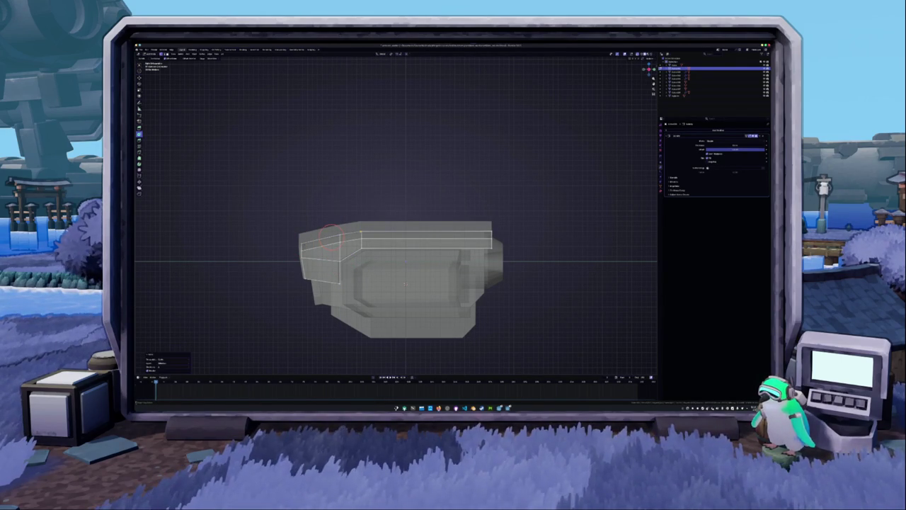
pyautogui.moveTo(330, 234); pyautogui.dragTo(404, 269, button='middle')
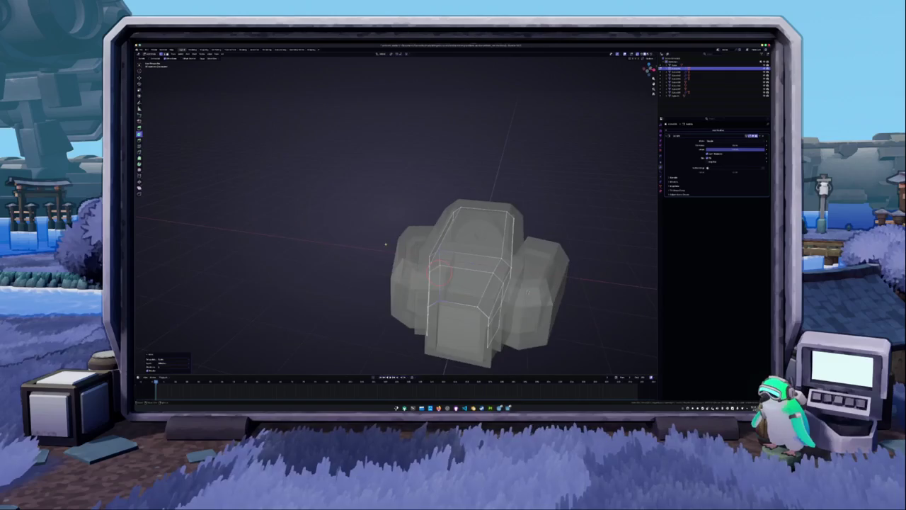
# Try selecting various edge loops across the body's front
pyautogui.keyDown('alt'); pyautogui.click(404, 265); pyautogui.keyUp('alt')
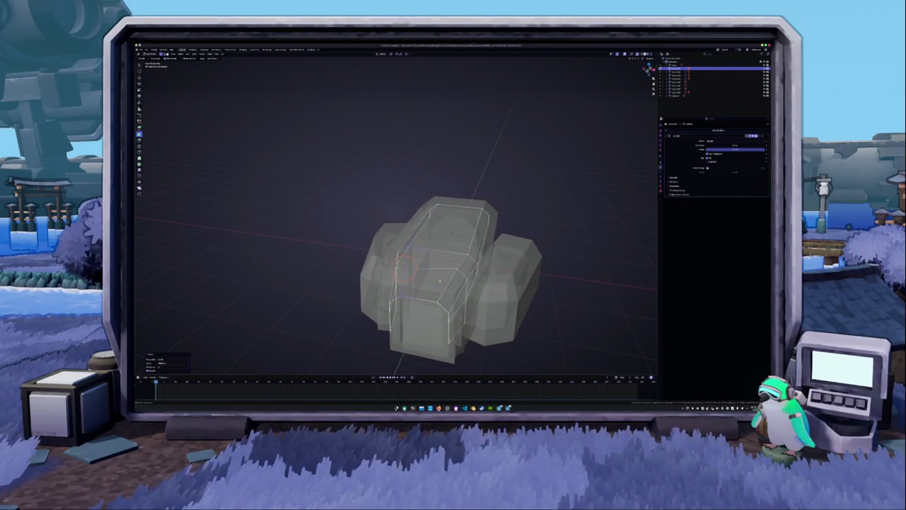
pyautogui.keyDown('alt'); pyautogui.click(454, 274); pyautogui.keyUp('alt')
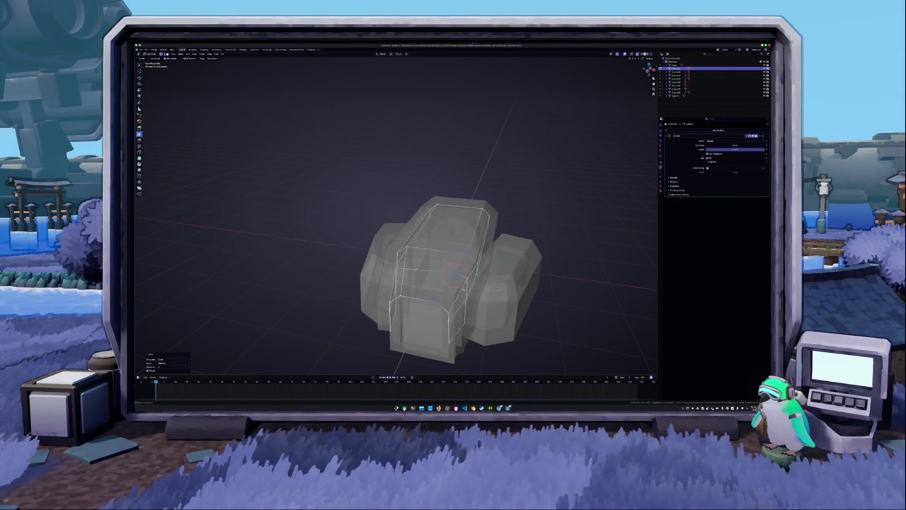
pyautogui.keyDown('alt'); pyautogui.click(449, 312); pyautogui.keyUp('alt')
pyautogui.keyDown('alt'); pyautogui.click(466, 284); pyautogui.keyUp('alt')
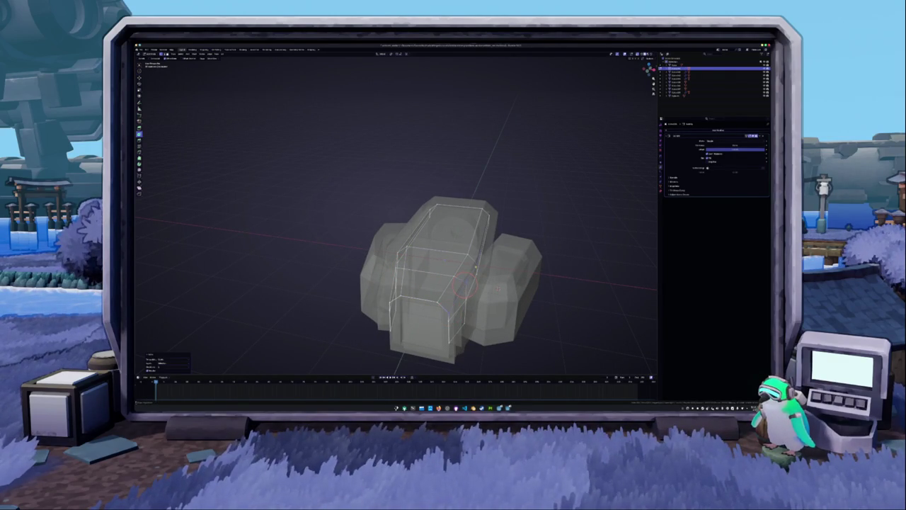
pyautogui.moveTo(464, 284); pyautogui.dragTo(504, 262, button='middle')
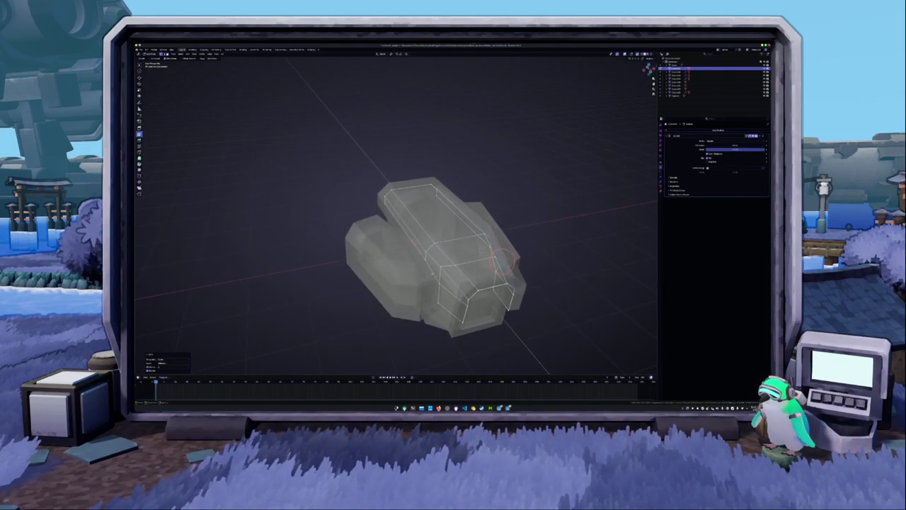
pyautogui.keyDown('alt'); pyautogui.click(443, 271); pyautogui.keyUp('alt')
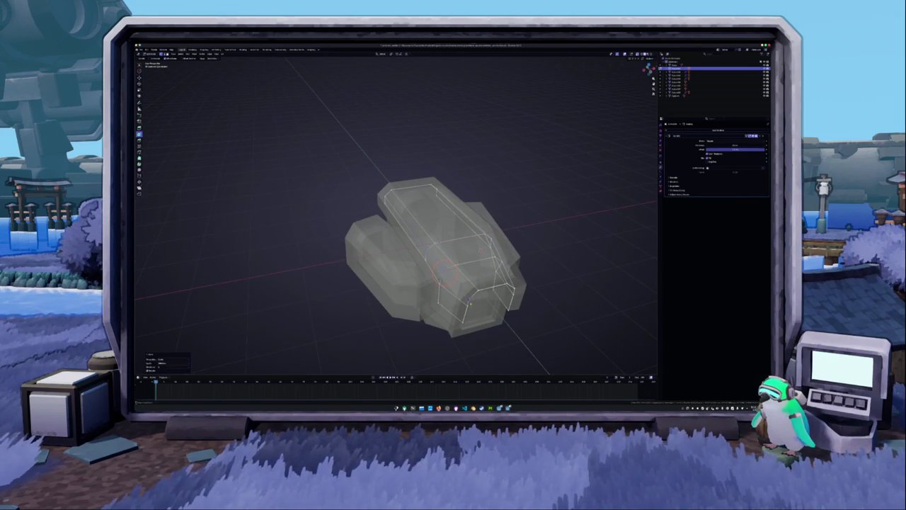
pyautogui.keyDown('alt'); pyautogui.click(468, 310); pyautogui.keyUp('alt')
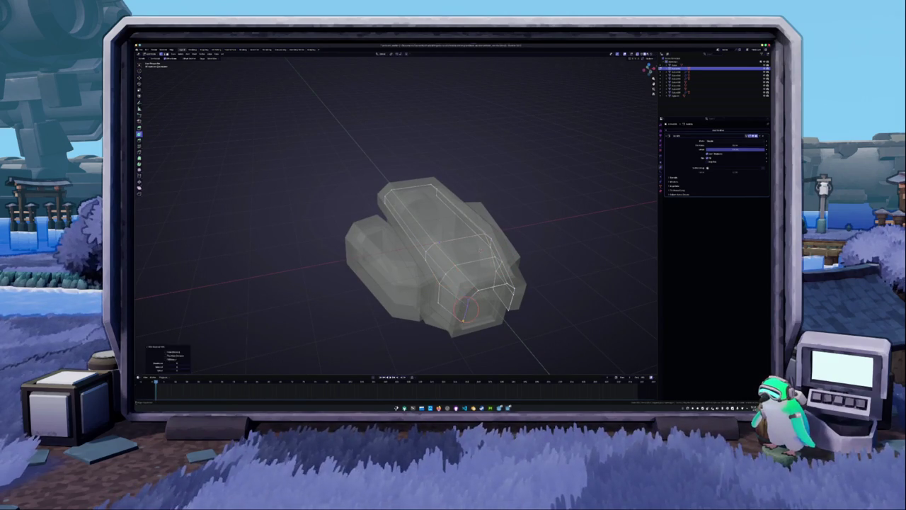
pyautogui.moveTo(466, 306); pyautogui.dragTo(504, 285, button='middle')
pyautogui.keyDown('alt'); pyautogui.click(467, 284); pyautogui.keyUp('alt')
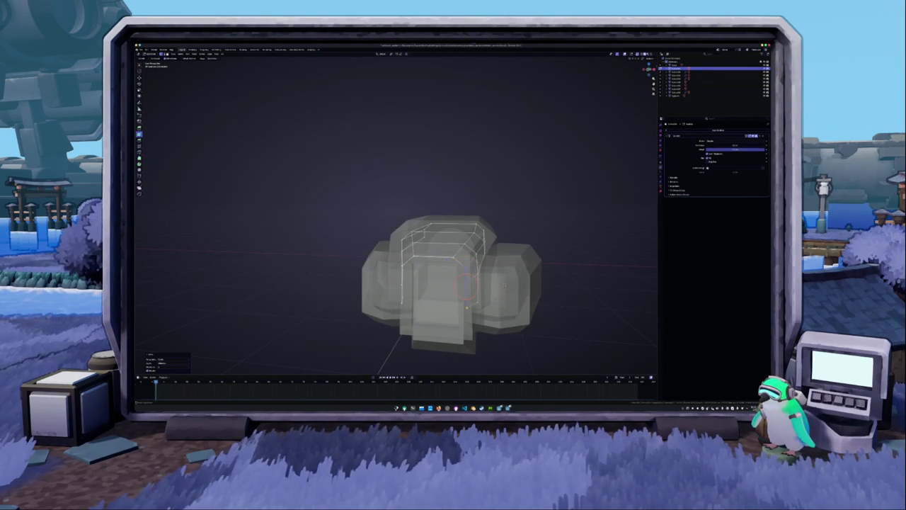
pyautogui.moveTo(503, 285); pyautogui.dragTo(499, 295, button='middle')
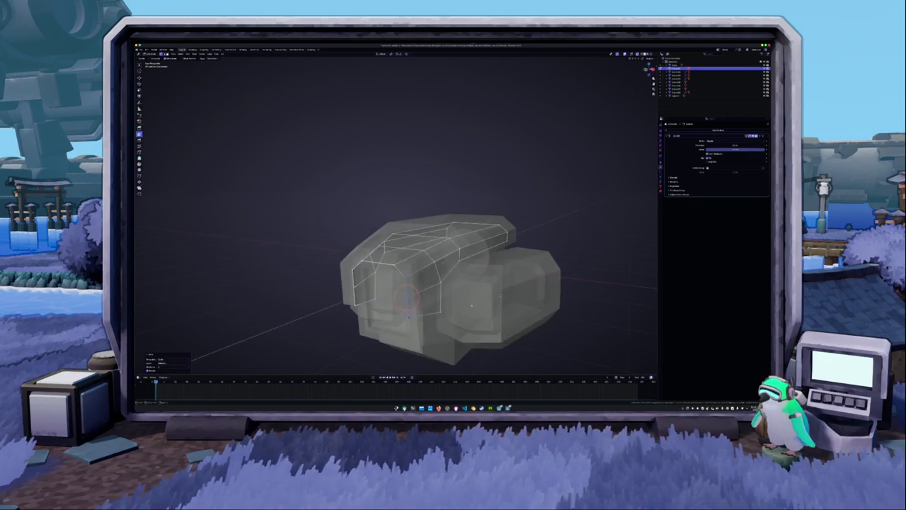
# Pick the upper-left edge loop and move it to a new position
pyautogui.keyDown('alt'); pyautogui.click(459, 260); pyautogui.keyUp('alt')
pyautogui.keyDown('alt'); pyautogui.click(436, 280); pyautogui.keyUp('alt')
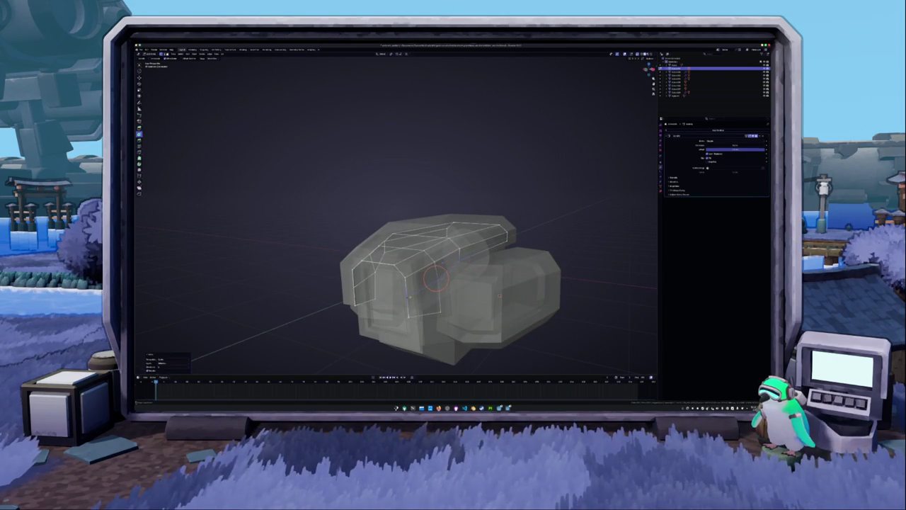
pyautogui.keyDown('alt'); pyautogui.click(382, 252); pyautogui.keyUp('alt')
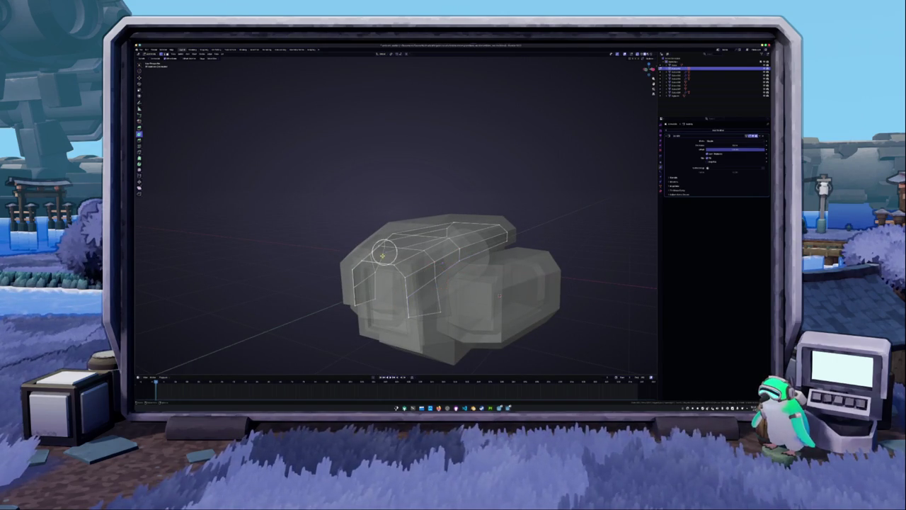
pyautogui.keyDown('alt'); pyautogui.click(371, 269); pyautogui.keyUp('alt')
pyautogui.click(373, 271)
pyautogui.press('g')
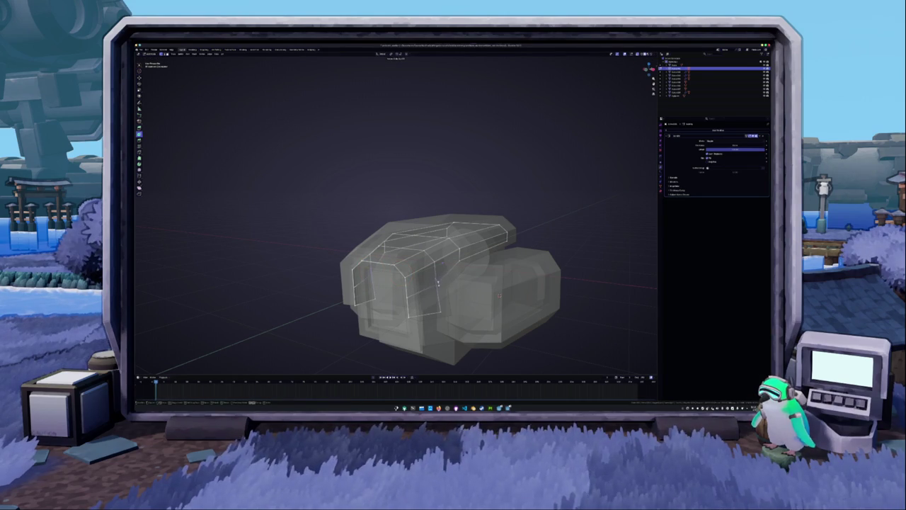
pyautogui.click(439, 284)
# Leave Edit Mode and turn off X-ray to inspect the whole body
pyautogui.press('Tab')
pyautogui.moveTo(439, 284); pyautogui.dragTo(323, 267, button='middle')
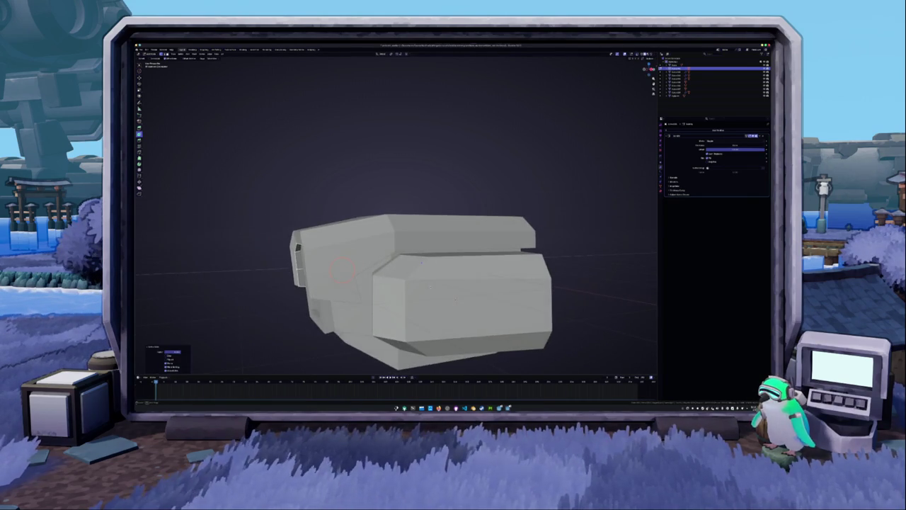
pyautogui.press('Tab')
pyautogui.press('Escape')
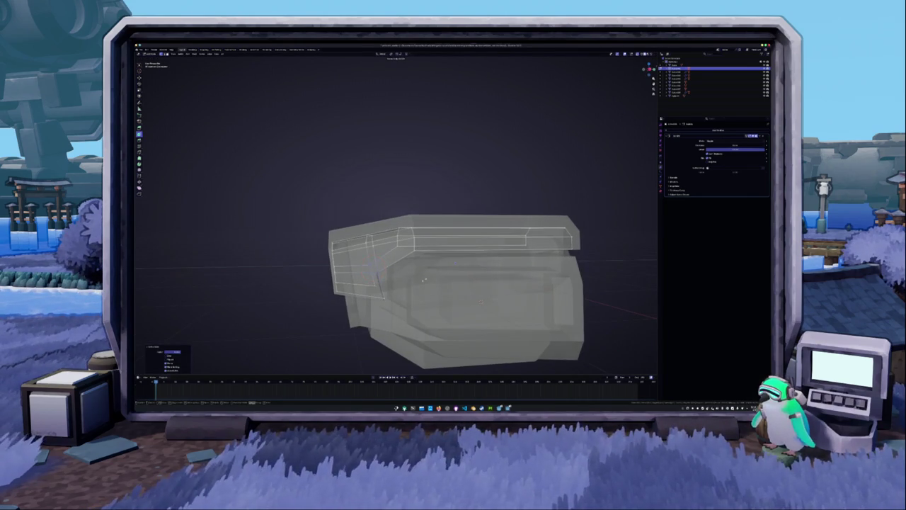
pyautogui.hotkey('alt', 'z')
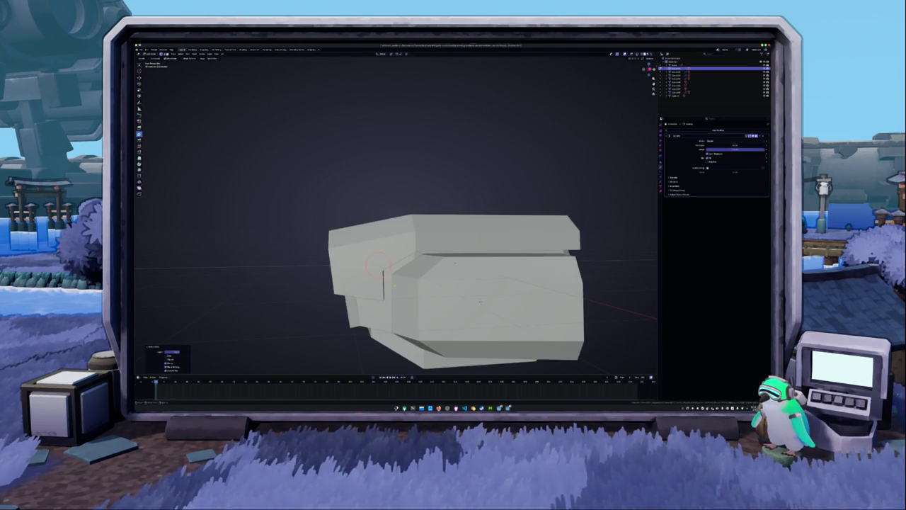
pyautogui.moveTo(376, 264)
pyautogui.mouseDown(button='middle')
pyautogui.moveTo(427, 303)
pyautogui.moveTo(454, 291)
pyautogui.mouseUp(button='middle')
pyautogui.moveTo(394, 291)
pyautogui.mouseDown(button='middle')
pyautogui.moveTo(406, 293)
pyautogui.moveTo(444, 252)
pyautogui.mouseUp(button='middle')
# Select the body's right-side top faces in Edit Mode and bring up the face menu
pyautogui.press('Tab')
pyautogui.press('c')
pyautogui.moveTo(439, 238); pyautogui.dragTo(464, 241)
pyautogui.moveTo(464, 241); pyautogui.dragTo(456, 212, button='middle')
pyautogui.rightClick(449, 194)
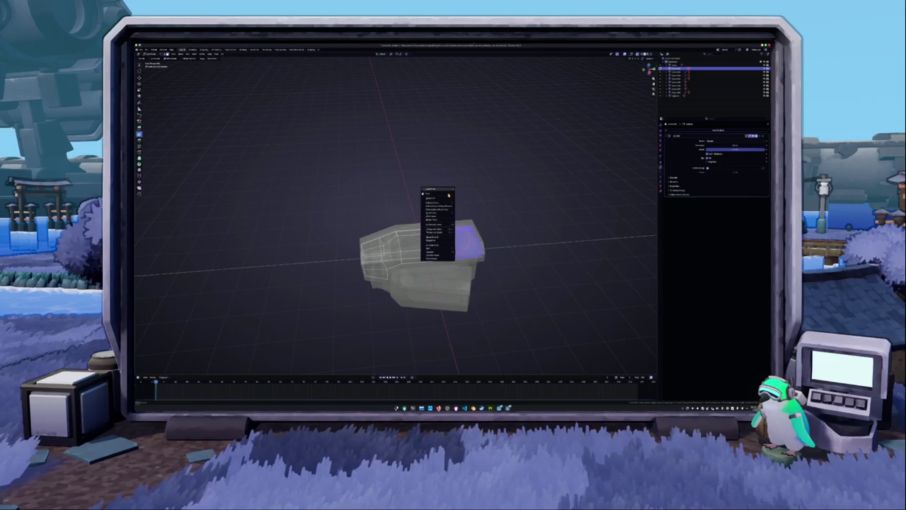
# Apply the chosen face operation, select all body parts and add a Bevel modifier
pyautogui.click(425, 252)
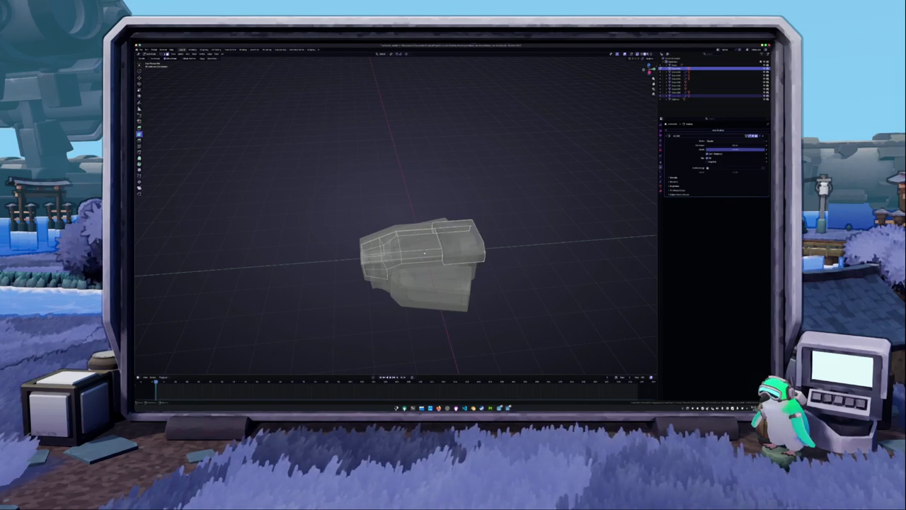
pyautogui.moveTo(425, 253); pyautogui.dragTo(521, 263, button='middle')
pyautogui.press('Tab')
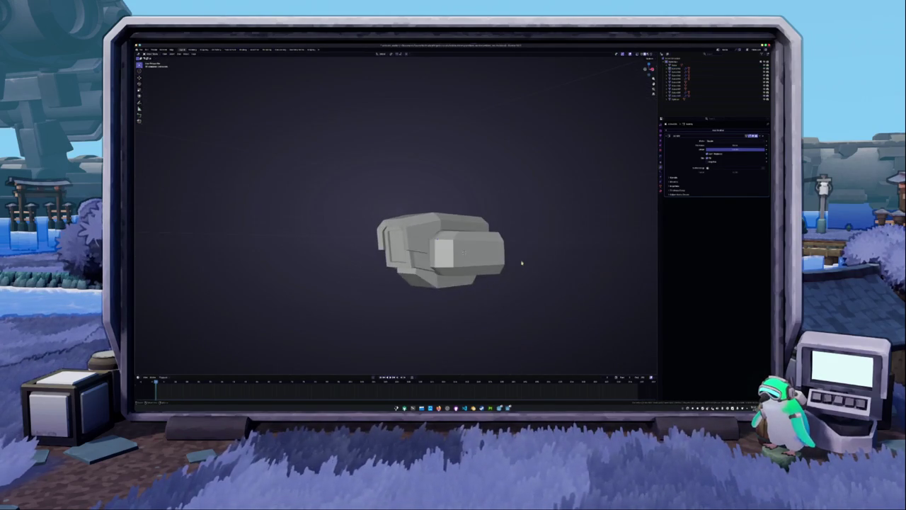
pyautogui.press('a')
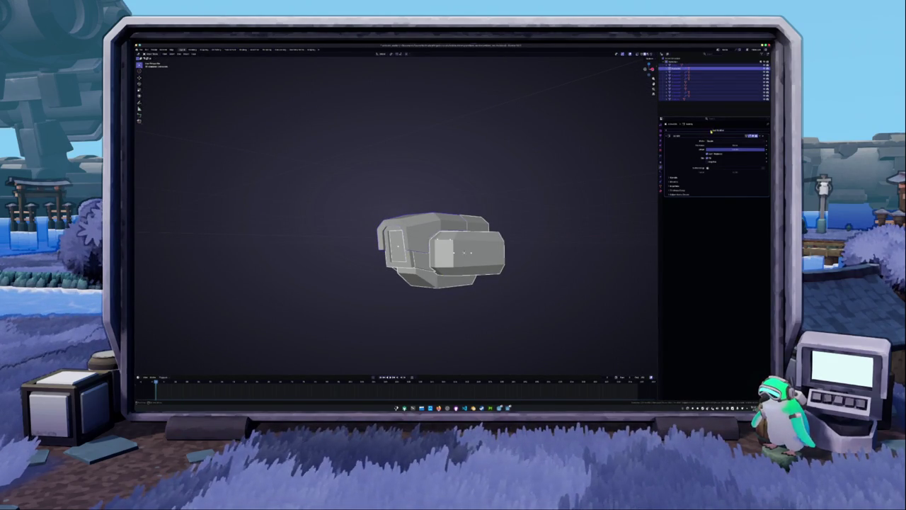
pyautogui.click(712, 131)
pyautogui.click(709, 157)
# Apply scale, adjust the bevel amount, and set Shade Smooth by Angle
pyautogui.hotkey('ctrl', 'a')
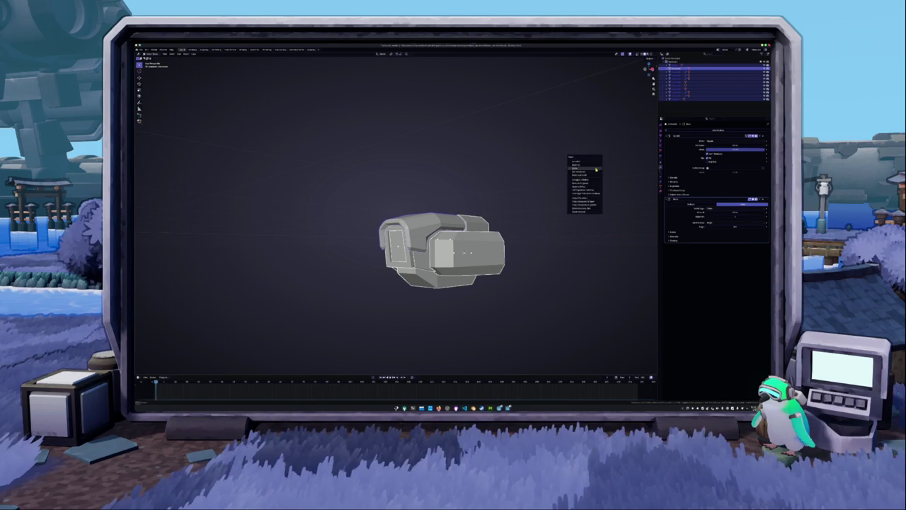
pyautogui.click(596, 168)
pyautogui.click(755, 199)
pyautogui.click(749, 210)
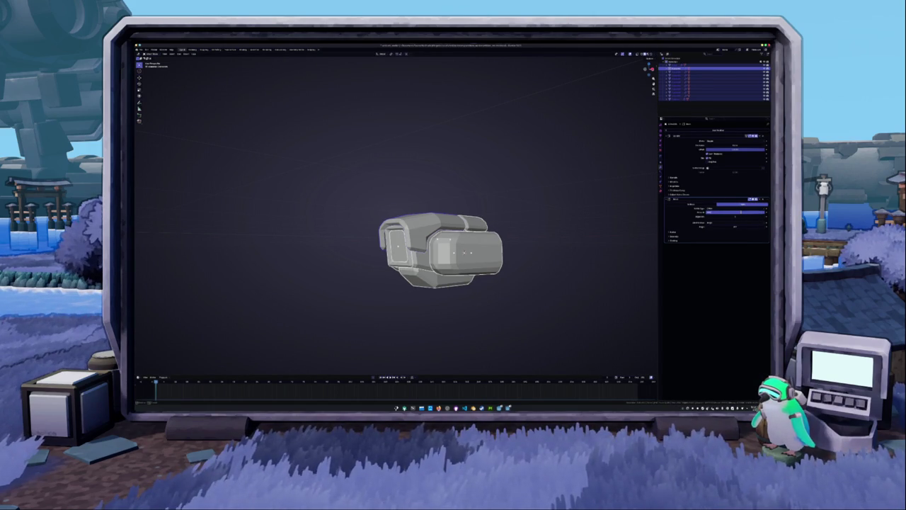
pyautogui.moveTo(736, 211); pyautogui.dragTo(745, 212)
pyautogui.rightClick(560, 196)
pyautogui.click(559, 198)
pyautogui.moveTo(558, 199)
pyautogui.mouseDown(button='middle')
pyautogui.moveTo(557, 213)
pyautogui.moveTo(600, 209)
pyautogui.moveTo(602, 190)
pyautogui.moveTo(569, 187)
pyautogui.moveTo(559, 219)
pyautogui.mouseUp(button='middle')
# Reframe the view around the finished robot body and bring up the Add menu's Mesh primitives
pyautogui.rightClick(560, 220)
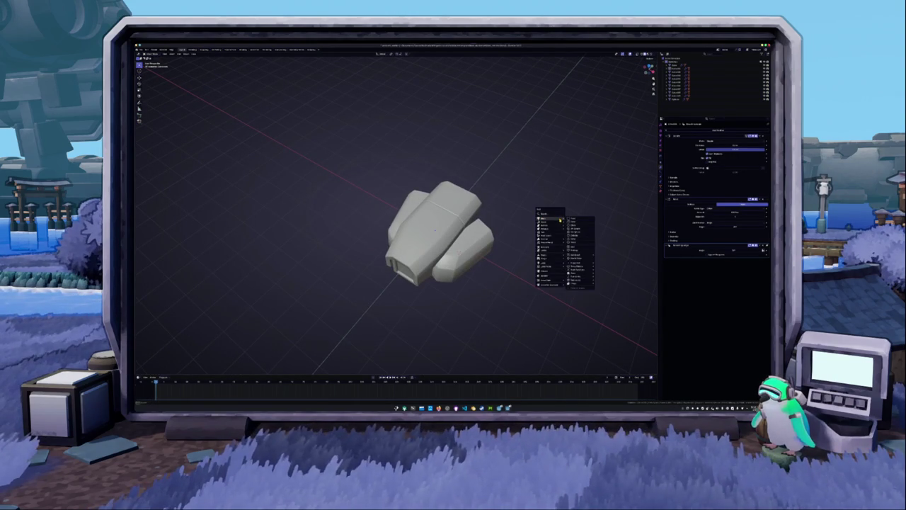
pyautogui.moveTo(597, 192)
pyautogui.mouseDown(button='middle')
pyautogui.moveTo(544, 217)
pyautogui.moveTo(546, 205)
pyautogui.moveTo(534, 219)
pyautogui.moveTo(480, 215)
pyautogui.moveTo(477, 193)
pyautogui.moveTo(472, 212)
pyautogui.moveTo(429, 212)
pyautogui.moveTo(453, 198)
pyautogui.moveTo(482, 225)
pyautogui.mouseUp(button='middle')
pyautogui.scroll(3, 481, 225)
pyautogui.hotkey('shift', 'a')
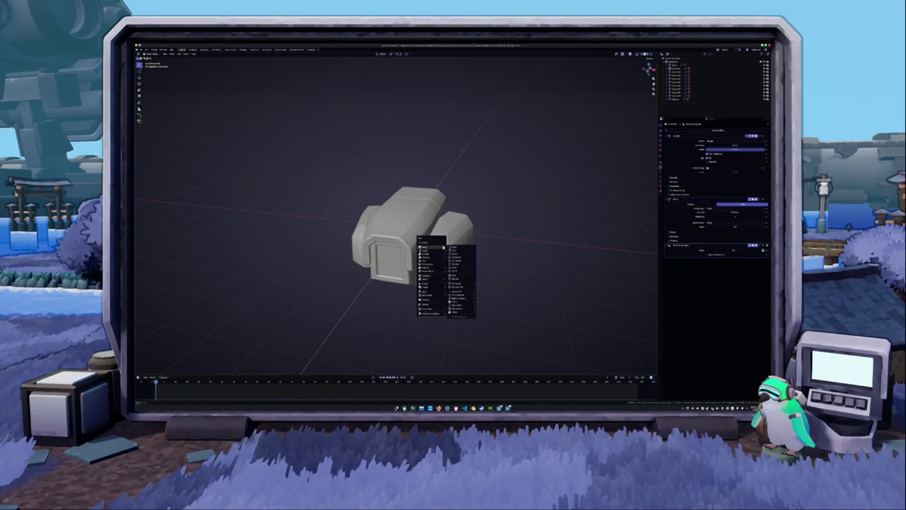
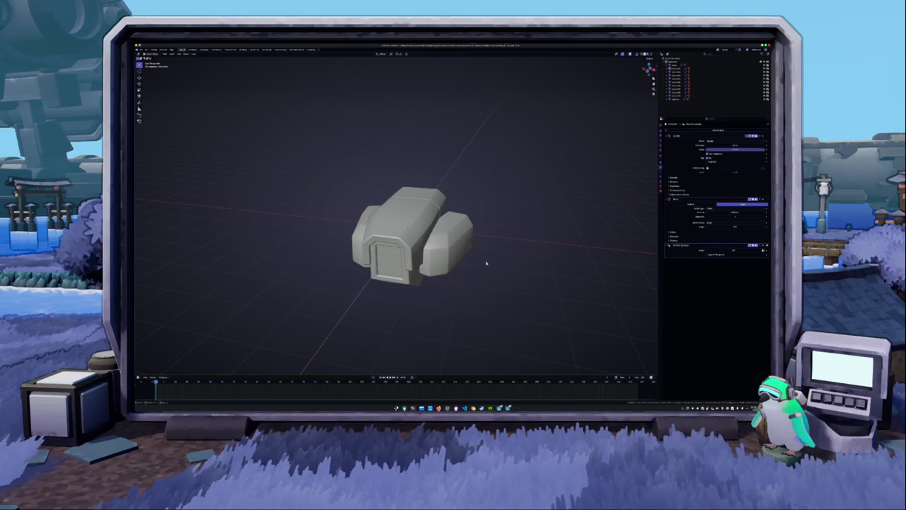
# Select the right-side housing and rotate it slightly in front view, using X-ray to reach its face
pyautogui.moveTo(492, 259); pyautogui.dragTo(461, 244, button='middle')
pyautogui.click(461, 243)
pyautogui.press('Tab')
pyautogui.hotkey('alt', 'z')
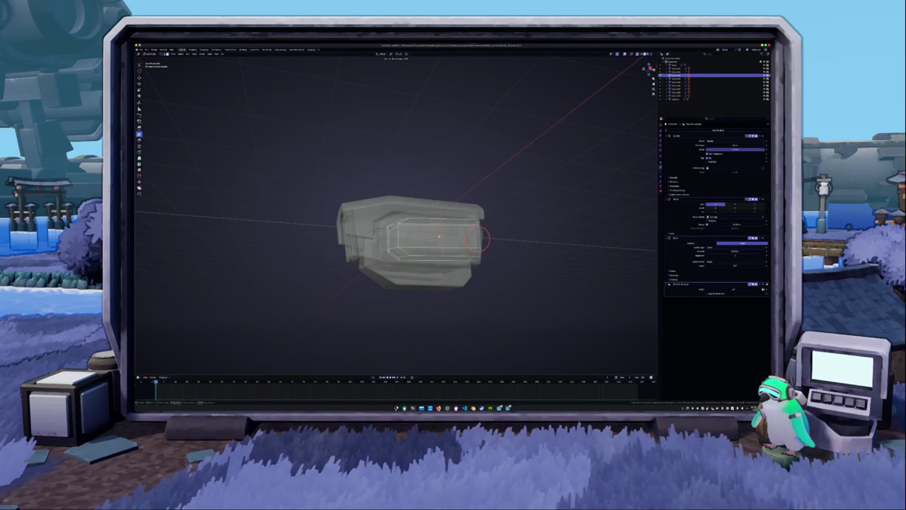
pyautogui.moveTo(475, 239)
pyautogui.mouseDown(button='middle')
pyautogui.moveTo(461, 248)
pyautogui.moveTo(459, 269)
pyautogui.mouseUp(button='middle')
pyautogui.hotkey('alt', 'z')
pyautogui.hotkey('alt', 'z')
pyautogui.click(459, 270)
pyautogui.press('KP_1')
pyautogui.press('r')
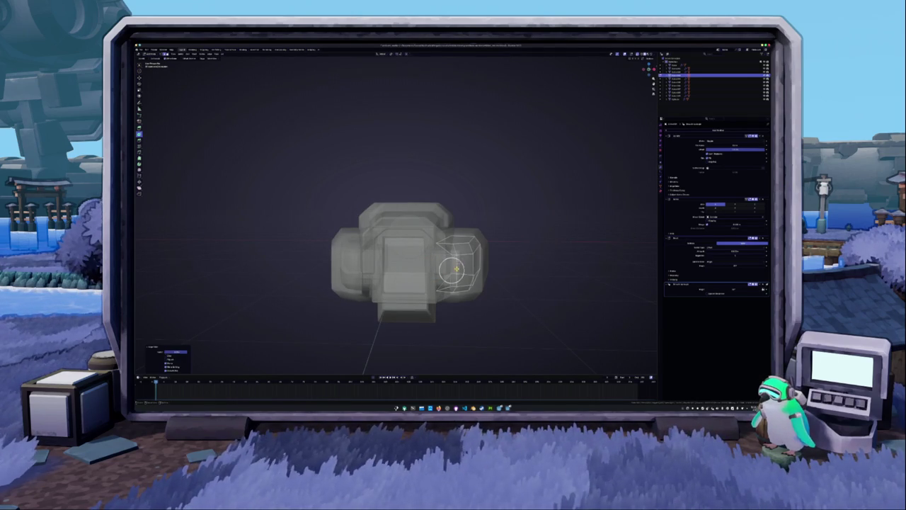
pyautogui.click(457, 268)
pyautogui.hotkey('alt', 'z')
# Select all geometry linked to the right-hand part with Ctrl+L, then return to Object Mode
pyautogui.moveTo(456, 268); pyautogui.dragTo(454, 248, button='middle')
pyautogui.hotkey('alt', 'a')
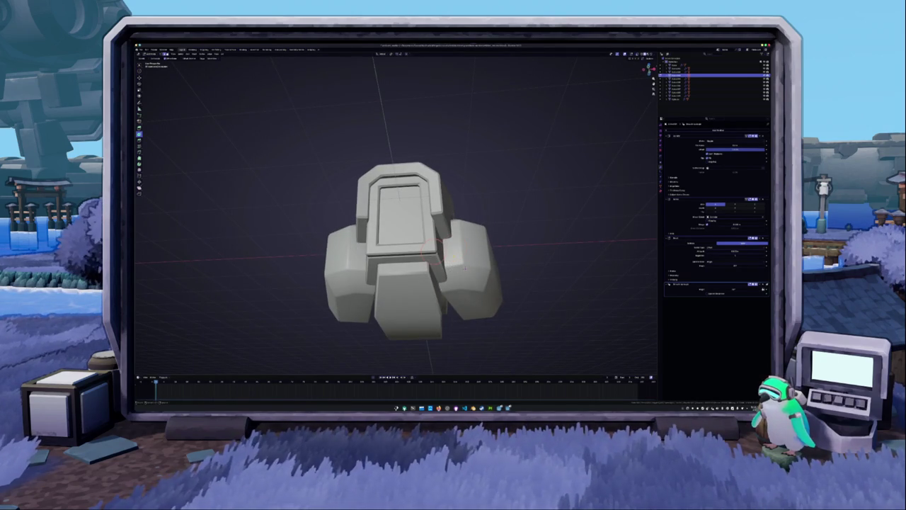
pyautogui.click(457, 258)
pyautogui.moveTo(456, 258)
pyautogui.mouseDown(button='middle')
pyautogui.moveTo(438, 284)
pyautogui.moveTo(448, 233)
pyautogui.moveTo(444, 263)
pyautogui.moveTo(369, 289)
pyautogui.moveTo(440, 320)
pyautogui.moveTo(428, 319)
pyautogui.mouseUp(button='middle')
pyautogui.hotkey('alt', 'z')
pyautogui.hotkey('alt', 'z')
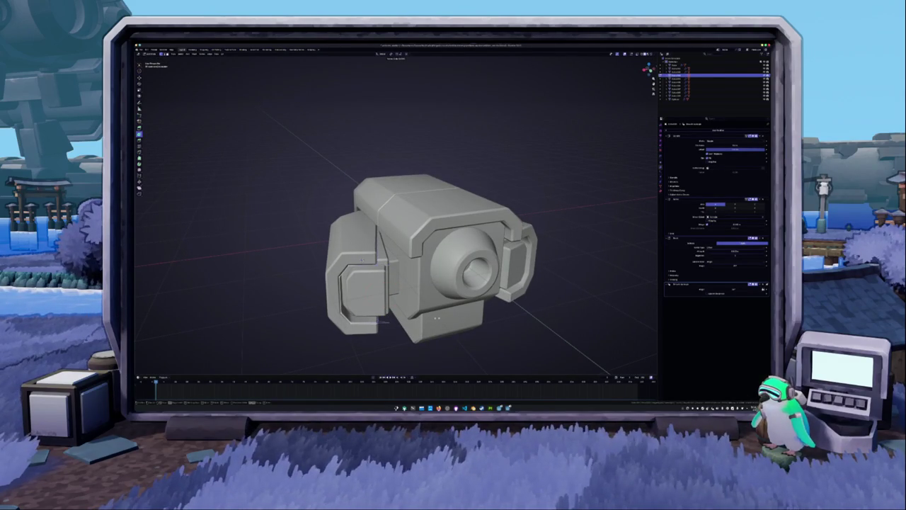
pyautogui.hotkey('ctrl', 'l')
pyautogui.scroll(-3, 433, 320)
pyautogui.press('Tab')
pyautogui.moveTo(418, 314)
pyautogui.mouseDown(button='middle')
pyautogui.moveTo(421, 265)
pyautogui.moveTo(415, 319)
pyautogui.moveTo(436, 307)
pyautogui.mouseUp(button='middle')
pyautogui.moveTo(430, 229); pyautogui.dragTo(439, 279, button='middle')
# Select the edge loop across the top block's front and move it to a new position
pyautogui.press('Tab')
pyautogui.scroll(2, 438, 280)
pyautogui.hotkey('alt', 'z')
pyautogui.scroll(2, 439, 280)
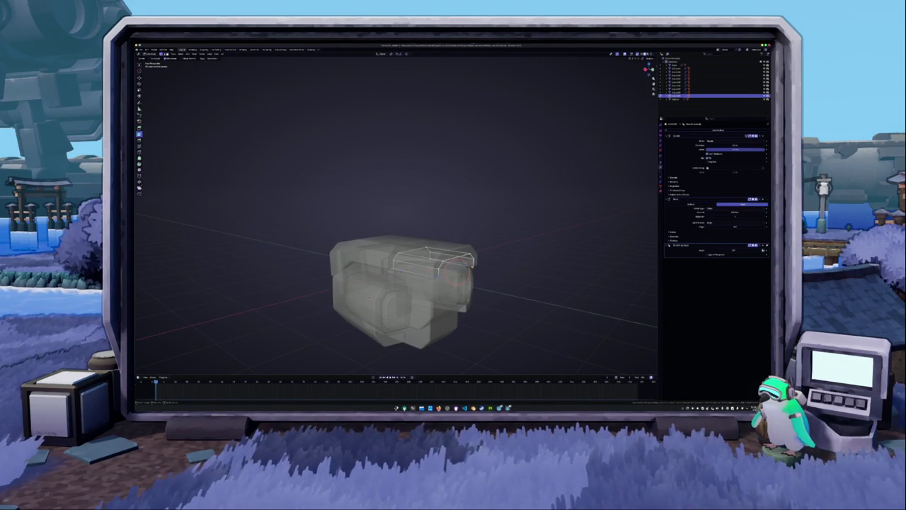
pyautogui.click(433, 256)
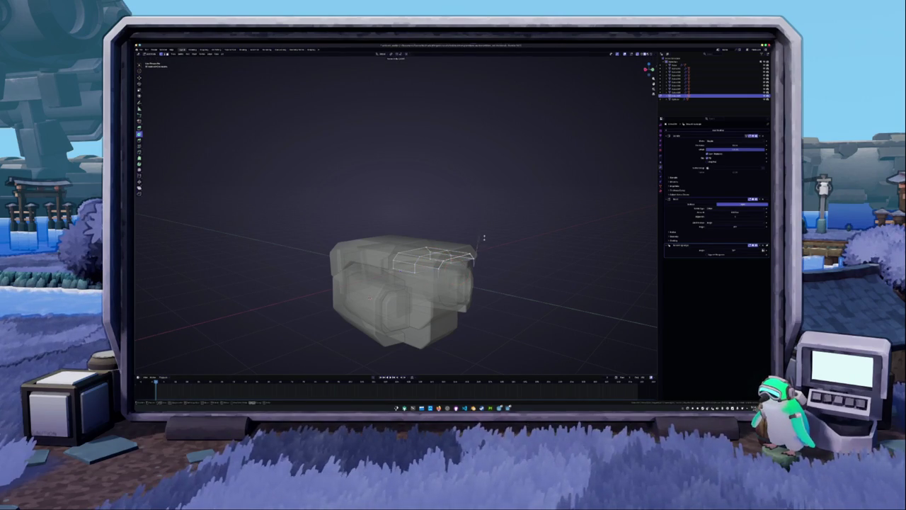
pyautogui.keyDown('alt'); pyautogui.click(470, 262); pyautogui.keyUp('alt')
pyautogui.hotkey('alt', 'z')
pyautogui.moveTo(482, 261); pyautogui.dragTo(499, 262, button='middle')
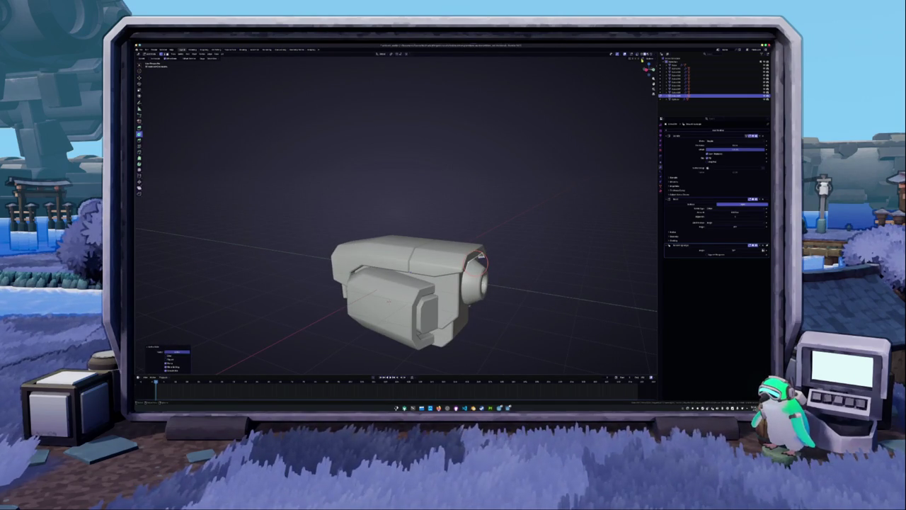
pyautogui.press('g')
pyautogui.click(558, 235)
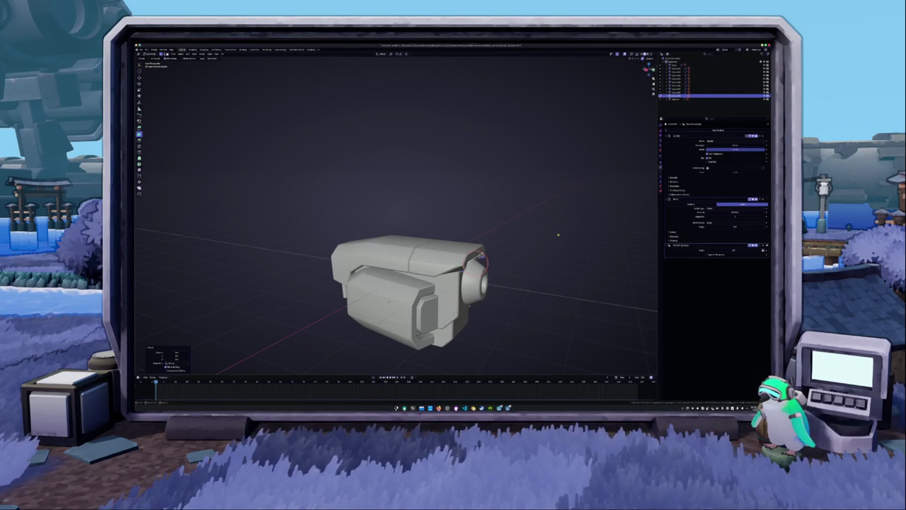
pyautogui.moveTo(547, 239); pyautogui.dragTo(547, 244, button='middle')
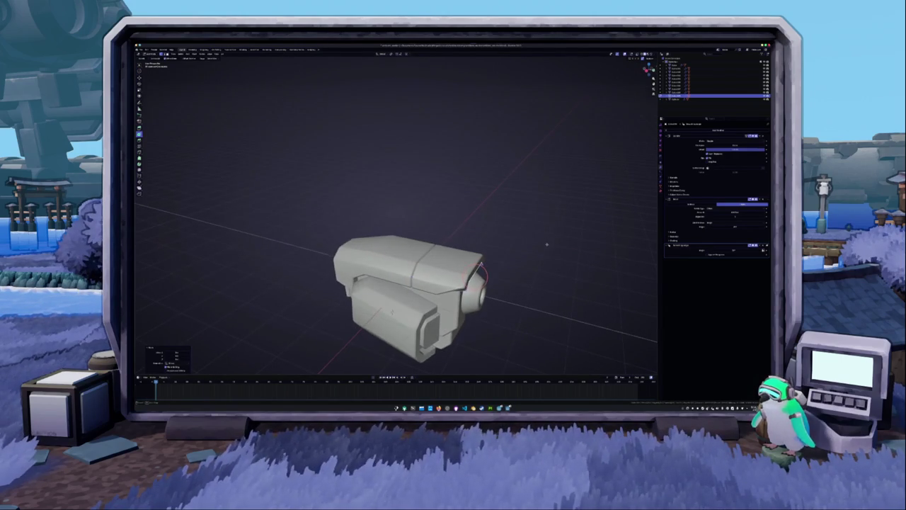
pyautogui.moveTo(593, 217)
pyautogui.mouseDown(button='middle')
pyautogui.moveTo(519, 236)
pyautogui.moveTo(478, 286)
pyautogui.mouseUp(button='middle')
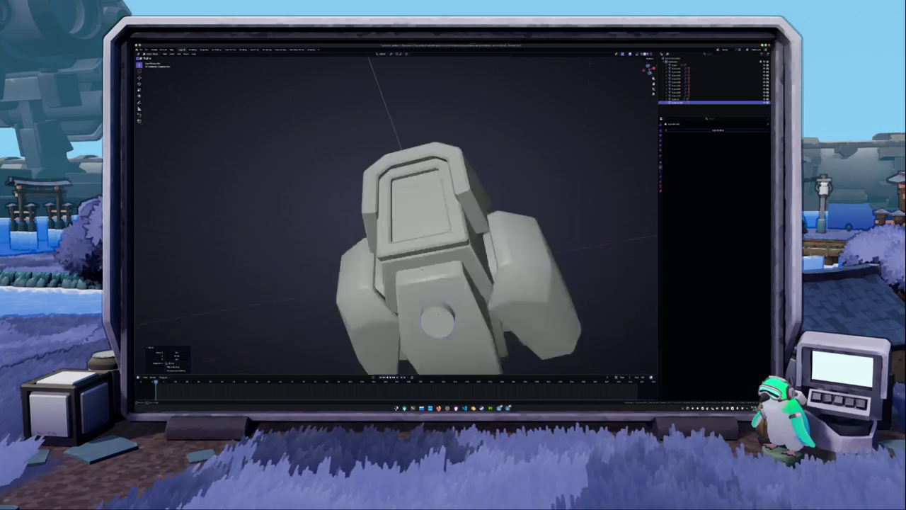
# Enlarge the underside cylinder and fill its open end as a radial triangle fan
pyautogui.press('s')
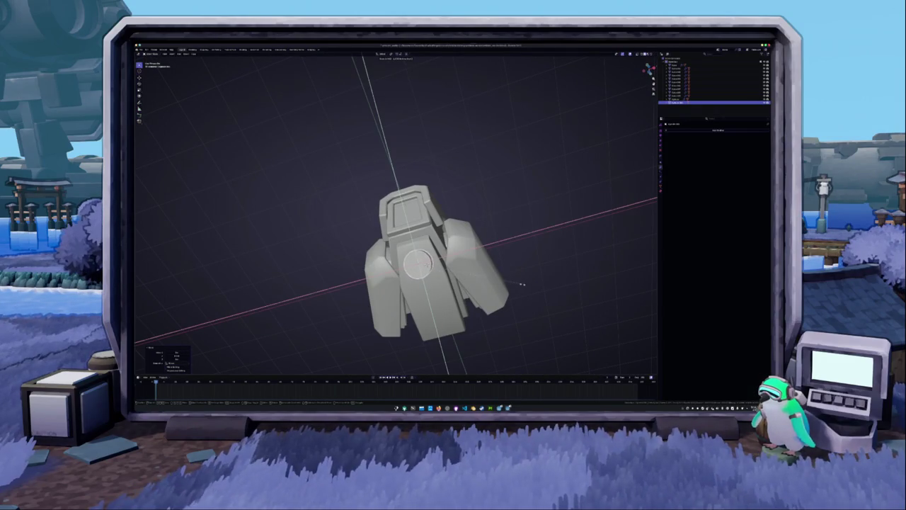
pyautogui.click(543, 283)
pyautogui.moveTo(543, 282)
pyautogui.mouseDown(button='middle')
pyautogui.moveTo(442, 311)
pyautogui.moveTo(461, 298)
pyautogui.mouseUp(button='middle')
pyautogui.press('Tab')
pyautogui.press('Return')
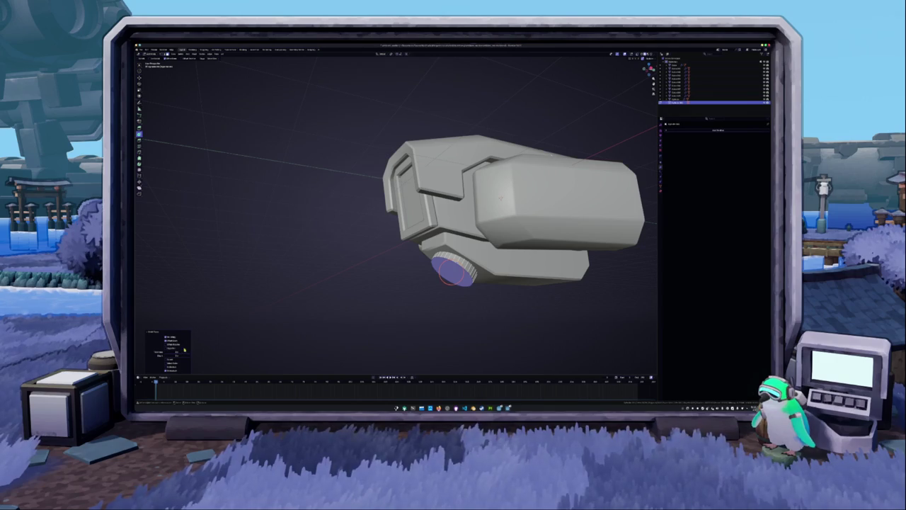
pyautogui.click(177, 352)
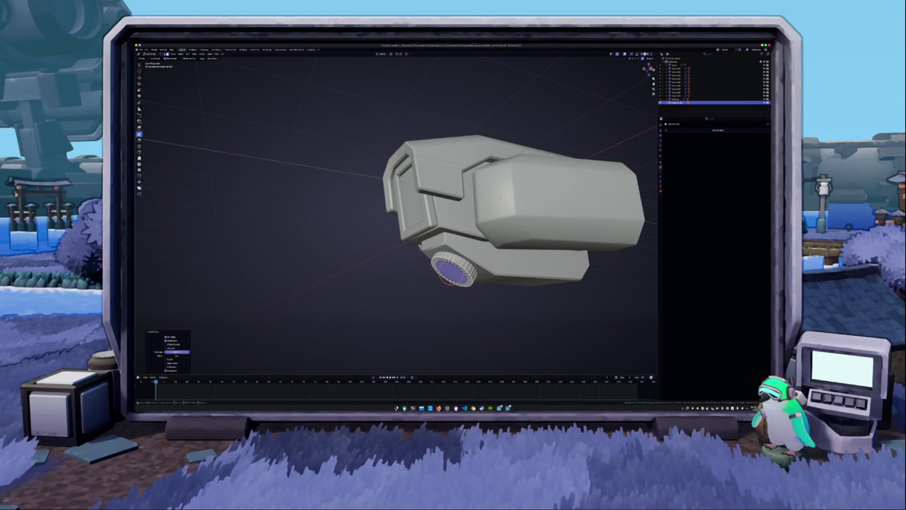
pyautogui.scroll(3, 371, 291)
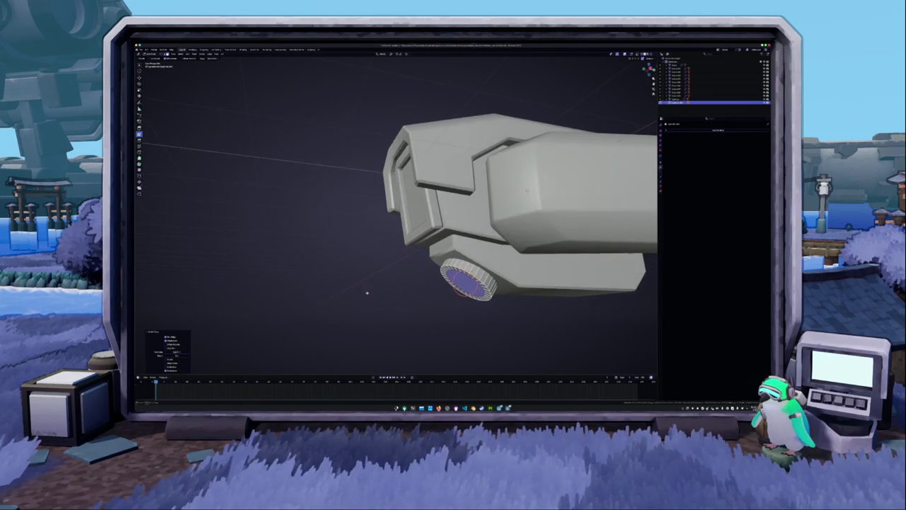
# Inset an inner ring into the cylinder cap and apply Shade Auto Smooth
pyautogui.press('i')
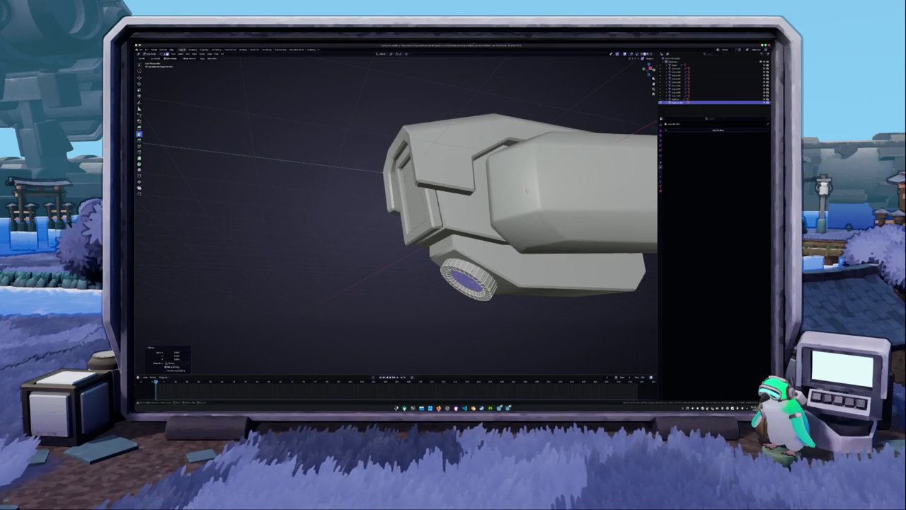
pyautogui.press('Tab')
pyautogui.scroll(-2, 454, 283)
pyautogui.rightClick(452, 290)
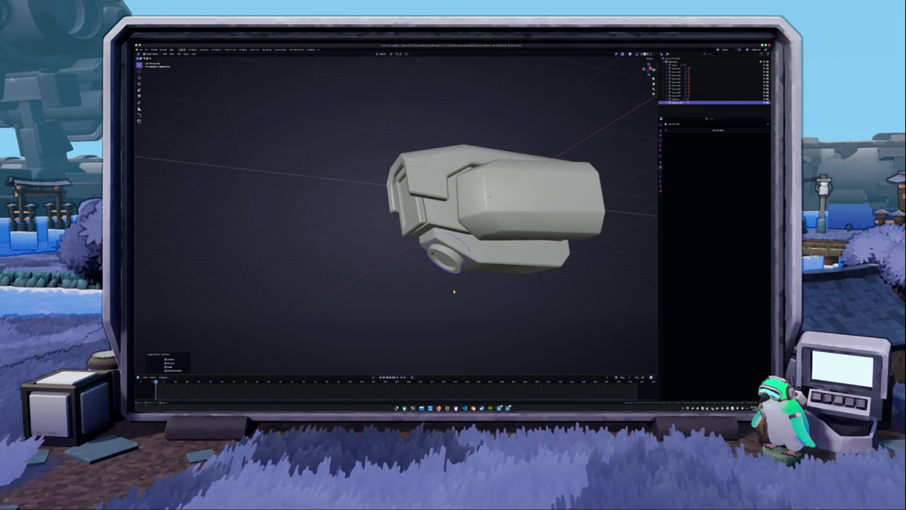
pyautogui.click(454, 290)
# Apply a right-click menu option to the mesh in X-ray Edit Mode, then select the camera head body
pyautogui.moveTo(453, 287)
pyautogui.mouseDown(button='middle')
pyautogui.moveTo(427, 294)
pyautogui.moveTo(418, 261)
pyautogui.mouseUp(button='middle')
pyautogui.press('Tab')
pyautogui.hotkey('alt', 'z')
pyautogui.rightClick(417, 259)
pyautogui.click(421, 273)
pyautogui.press('Tab')
pyautogui.hotkey('alt', 'z')
pyautogui.scroll(-5, 385, 290)
pyautogui.moveTo(385, 290)
pyautogui.mouseDown(button='middle')
pyautogui.moveTo(371, 296)
pyautogui.moveTo(407, 281)
pyautogui.moveTo(386, 299)
pyautogui.moveTo(329, 292)
pyautogui.mouseUp(button='middle')
pyautogui.press('a')
pyautogui.scroll(3, 435, 257)
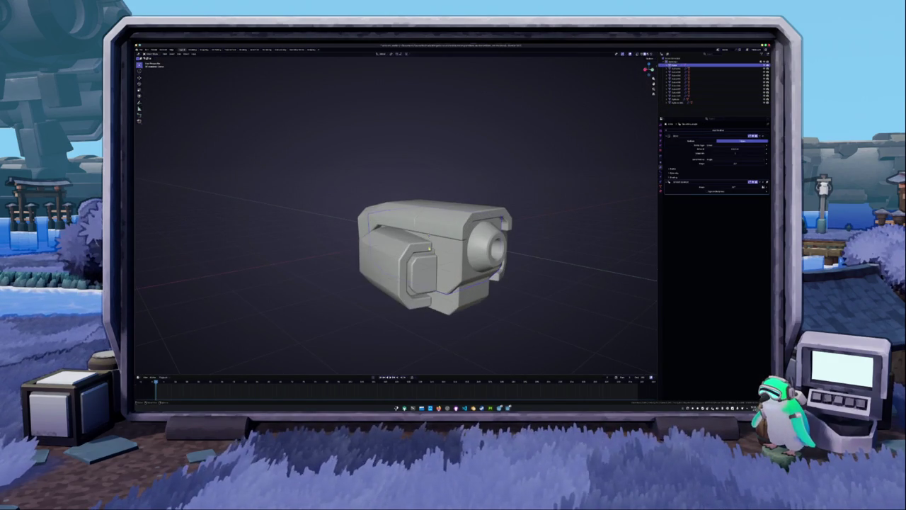
# Add a cylinder and scale it down to a small part, viewed from the front
pyautogui.hotkey('shift', 'a')
pyautogui.moveTo(436, 255)
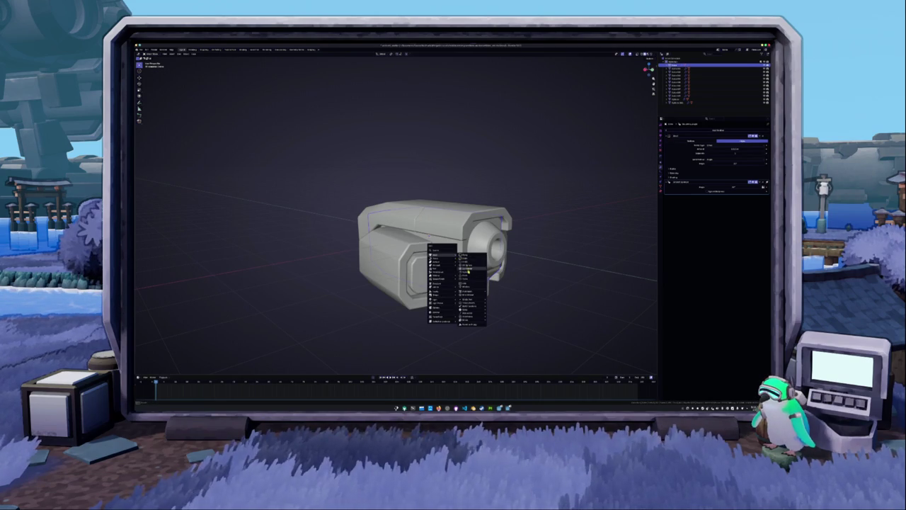
pyautogui.click(470, 271)
pyautogui.press('s')
pyautogui.click(468, 272)
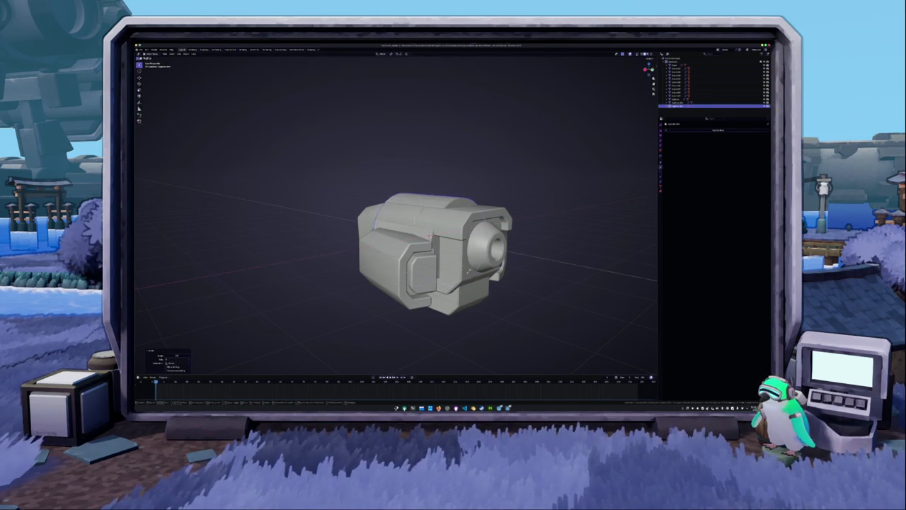
pyautogui.press('KP_1')
pyautogui.press('KP_1')
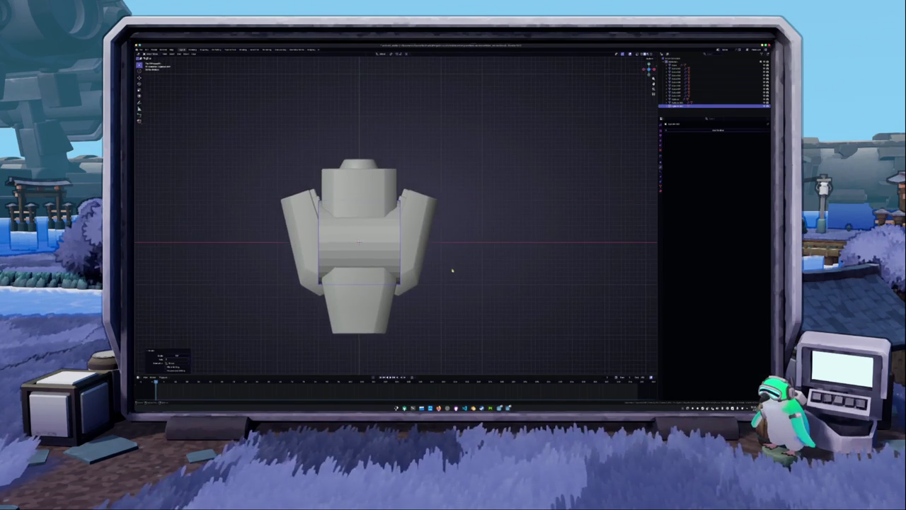
pyautogui.press('r')
pyautogui.press('Escape')
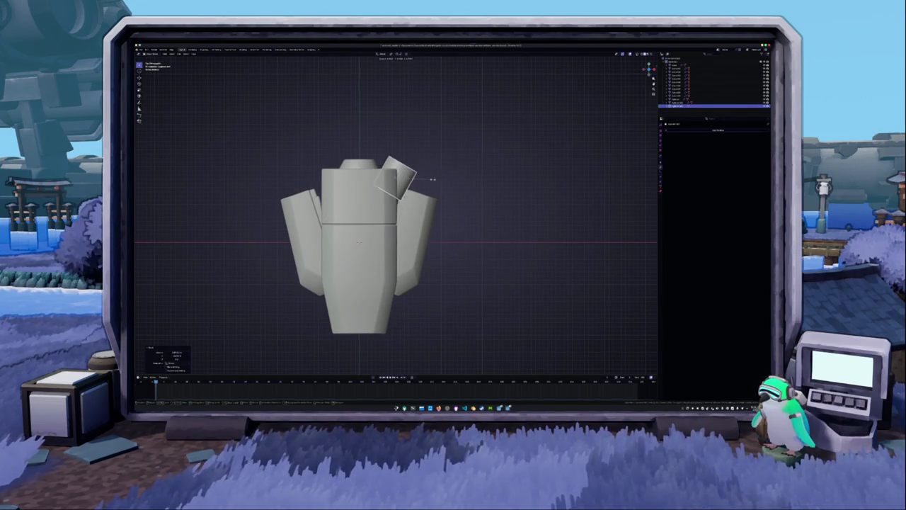
# Move the small cylinder into place with an axis-constrained move
pyautogui.press('r')
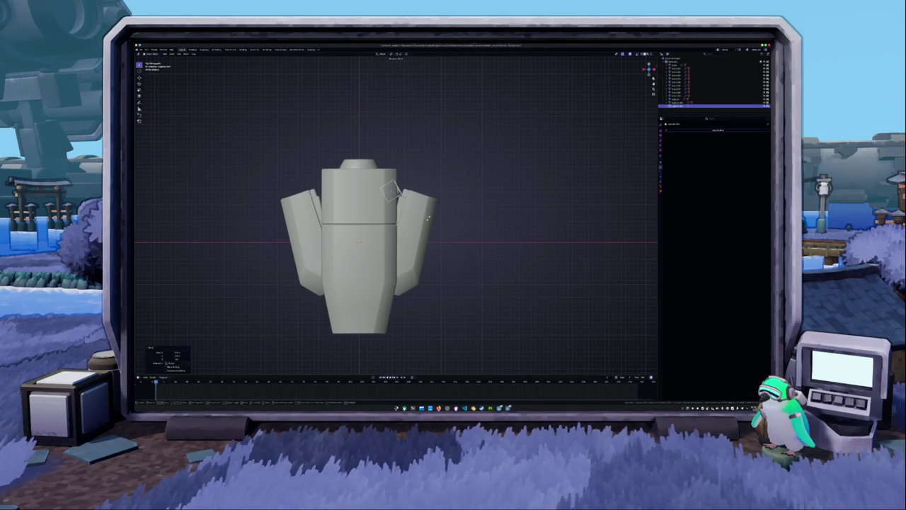
pyautogui.press('g')
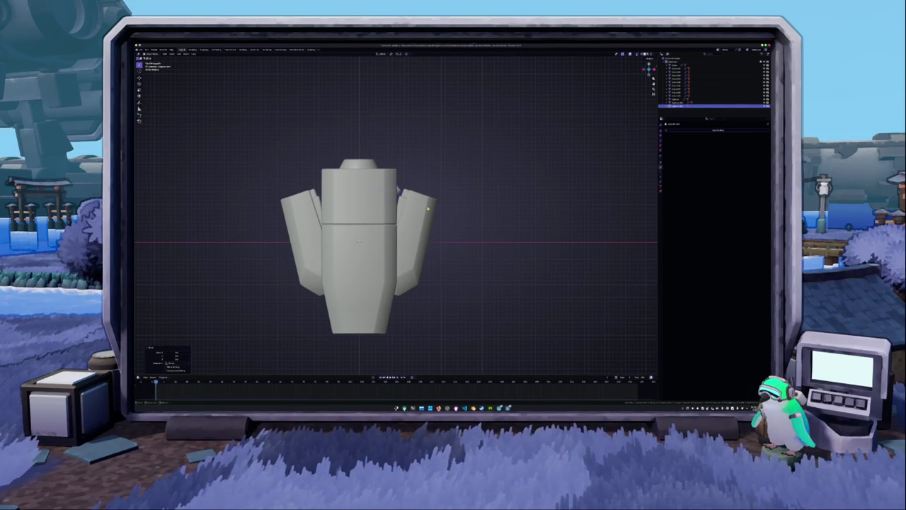
pyautogui.press('y')
pyautogui.hotkey('shift', 'y')
pyautogui.click(428, 207)
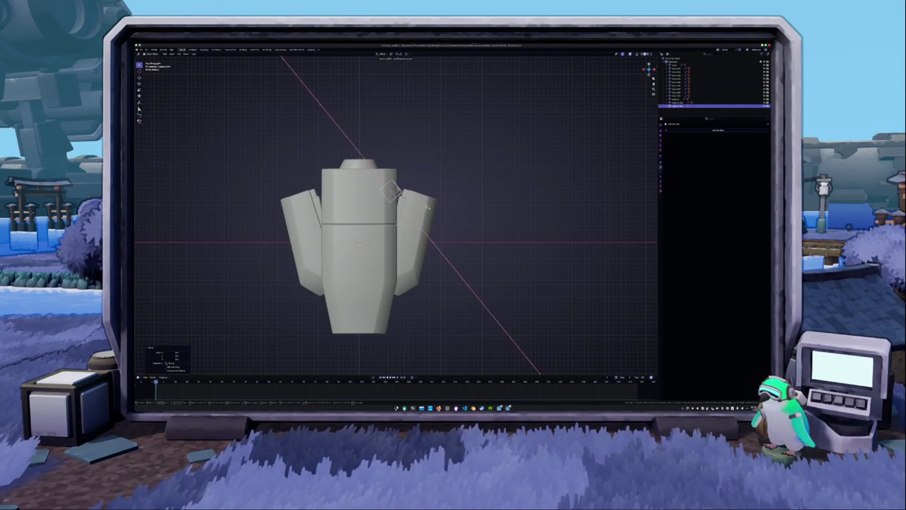
pyautogui.moveTo(428, 207); pyautogui.dragTo(385, 177, button='middle')
pyautogui.press('KP_1')
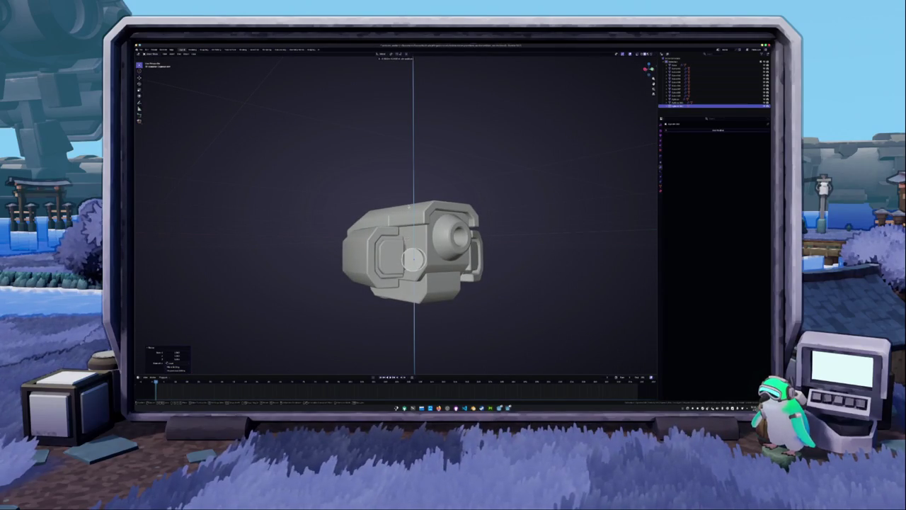
pyautogui.moveTo(414, 258); pyautogui.dragTo(408, 254, button='middle')
# Adjust the small cylinder's position along the vertical Z axis
pyautogui.press('g')
pyautogui.press('z')
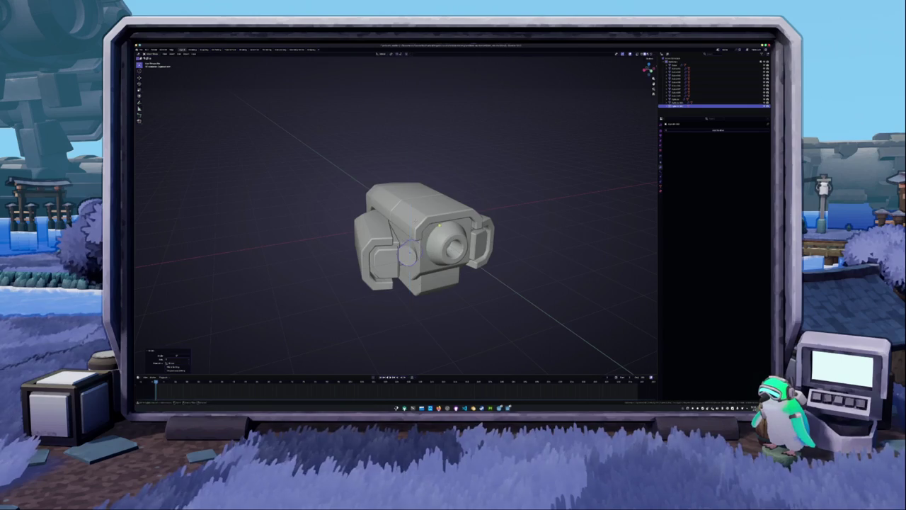
pyautogui.moveTo(410, 251); pyautogui.dragTo(422, 203, button='middle')
pyautogui.press('z')
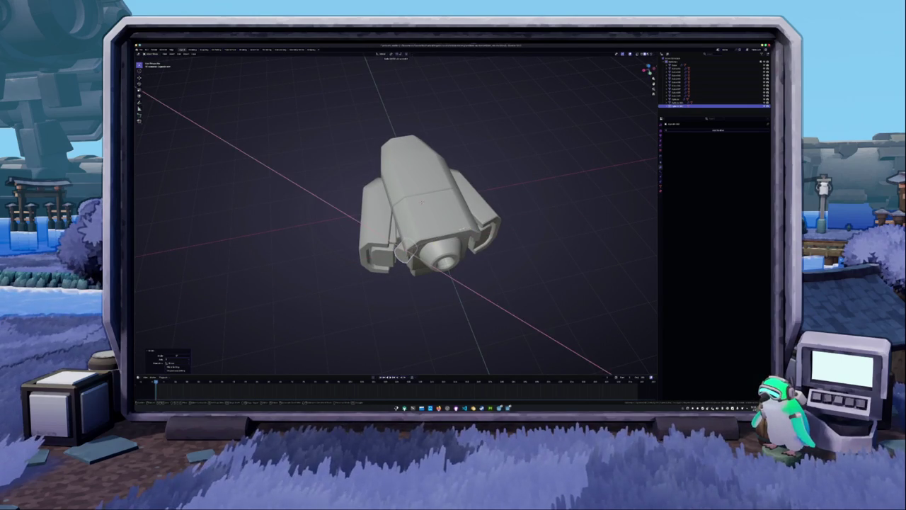
pyautogui.moveTo(423, 203); pyautogui.dragTo(482, 226, button='middle')
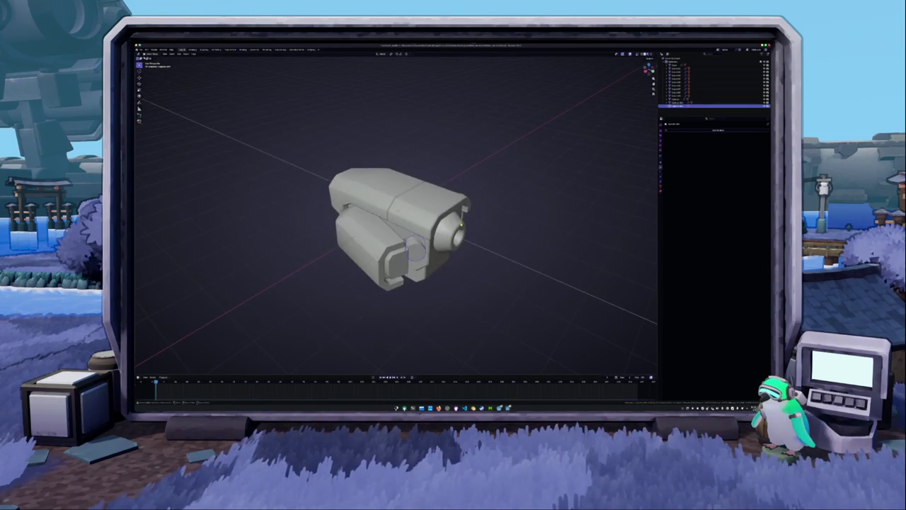
pyautogui.scroll(3, 482, 226)
pyautogui.scroll(3, 494, 236)
# Extrude the small cylinder into a long strip along the body
pyautogui.click(411, 228)
pyautogui.hotkey('alt', 'z')
pyautogui.press('Tab')
pyautogui.moveTo(407, 233); pyautogui.dragTo(400, 241, button='middle')
pyautogui.press('e')
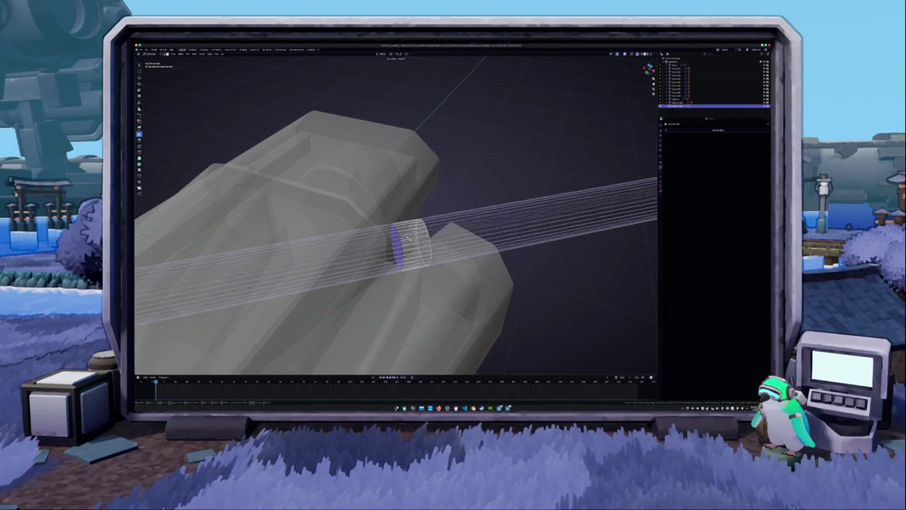
pyautogui.press('Return')
pyautogui.hotkey('alt', 'z')
pyautogui.press('Tab')
pyautogui.scroll(-6, 389, 255)
pyautogui.moveTo(390, 255); pyautogui.dragTo(425, 262, button='middle')
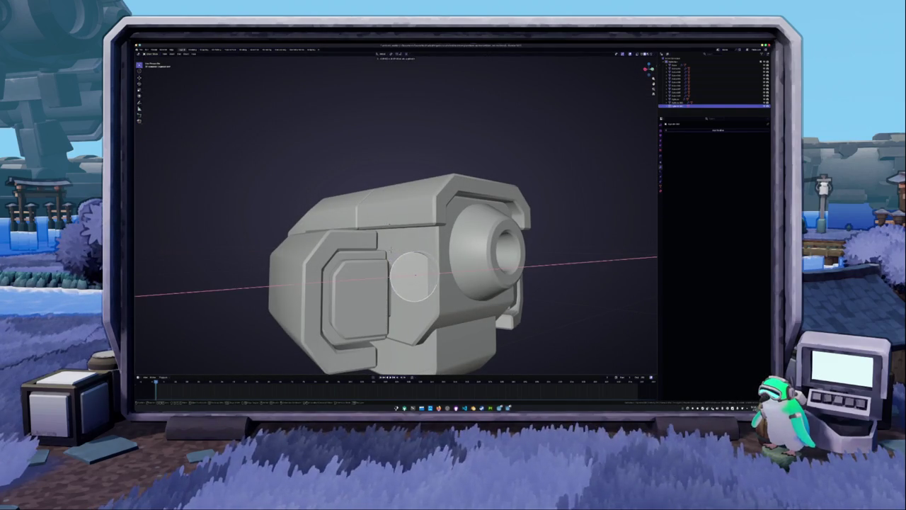
# Inspect the housing piece behind the lens in Edit Mode from both sides
pyautogui.click(482, 282)
pyautogui.press('Tab')
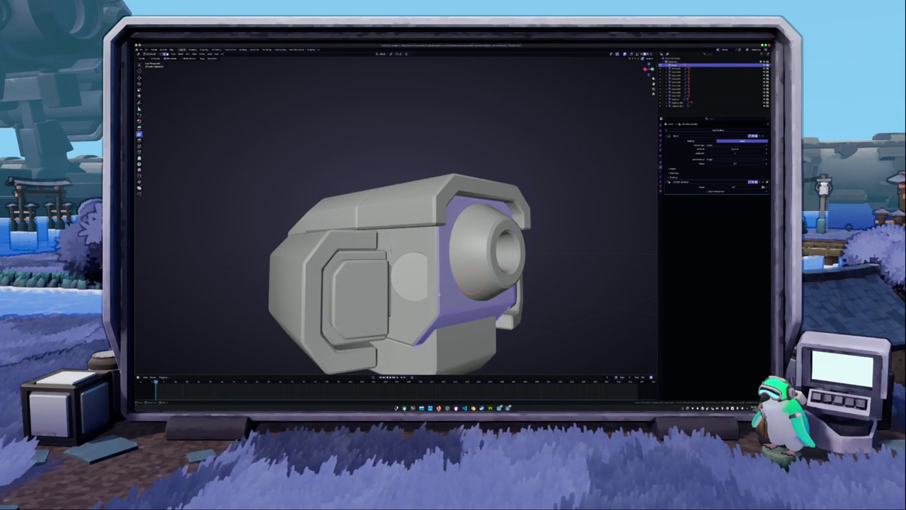
pyautogui.moveTo(392, 249)
pyautogui.mouseDown(button='middle')
pyautogui.moveTo(449, 242)
pyautogui.moveTo(485, 262)
pyautogui.mouseUp(button='middle')
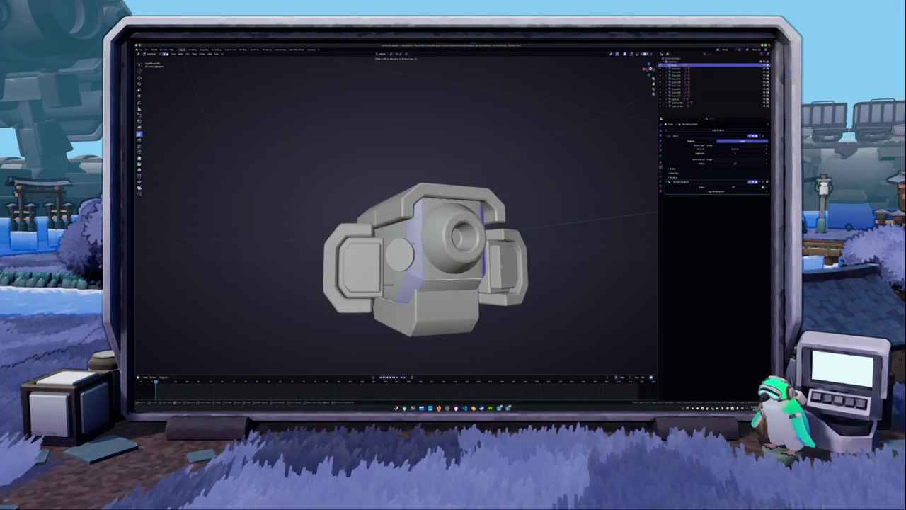
pyautogui.moveTo(486, 262); pyautogui.dragTo(411, 227, button='middle')
pyautogui.press('Tab')
# Select the diamond-shaped piece in X-ray front view and start, then cancel, a rotation
pyautogui.press('KP_1')
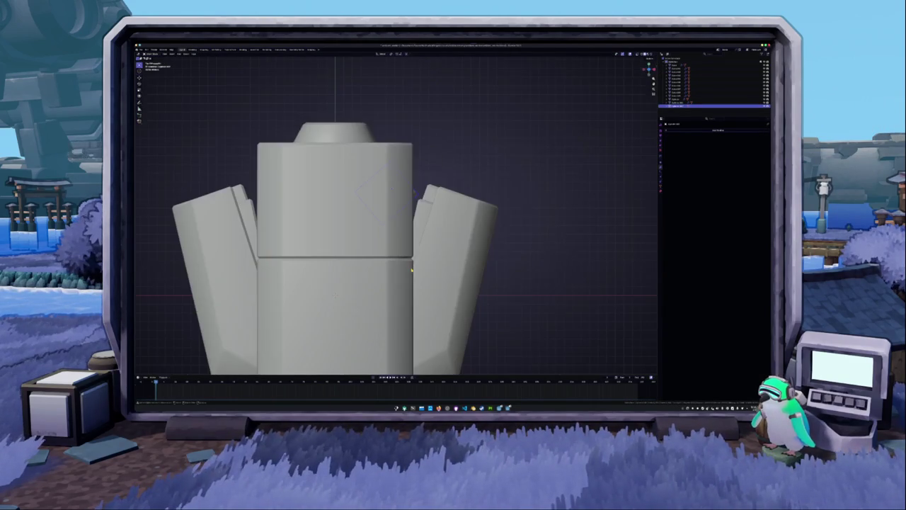
pyautogui.scroll(2, 413, 265)
pyautogui.hotkey('alt', 'z')
pyautogui.scroll(3, 414, 259)
pyautogui.click(413, 260)
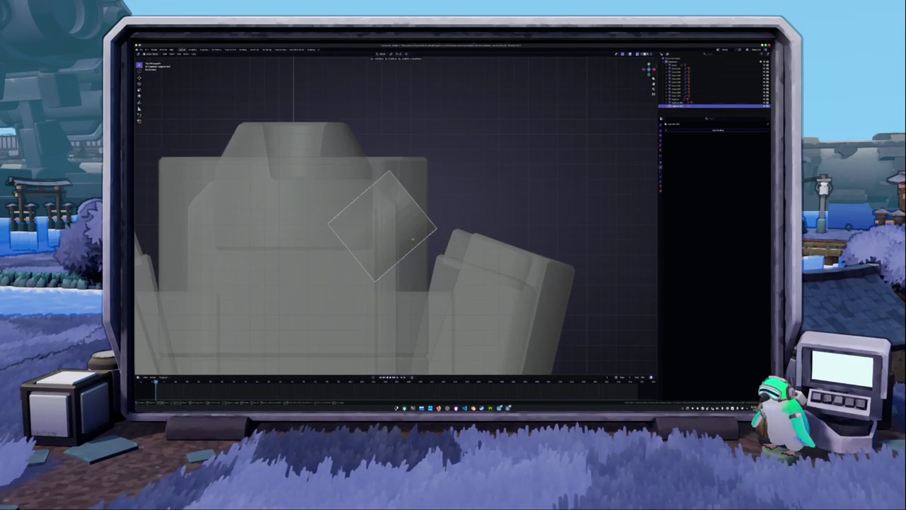
pyautogui.press('r')
pyautogui.press('x')
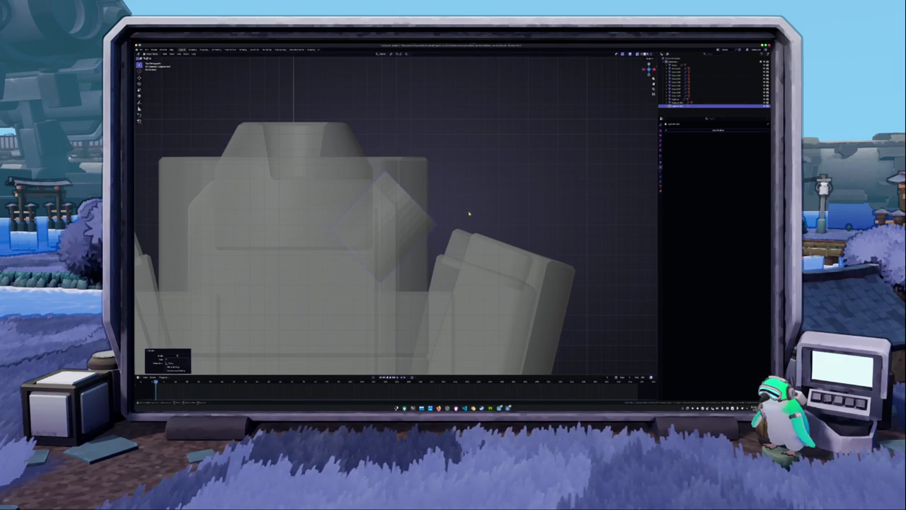
pyautogui.click(468, 210)
pyautogui.press('KP_6')
pyautogui.hotkey('alt', 'z')
pyautogui.moveTo(476, 218); pyautogui.dragTo(413, 257, button='middle')
pyautogui.scroll(-3, 413, 257)
# Inset the side disc's front face twice to create a stepped ring
pyautogui.click(389, 255)
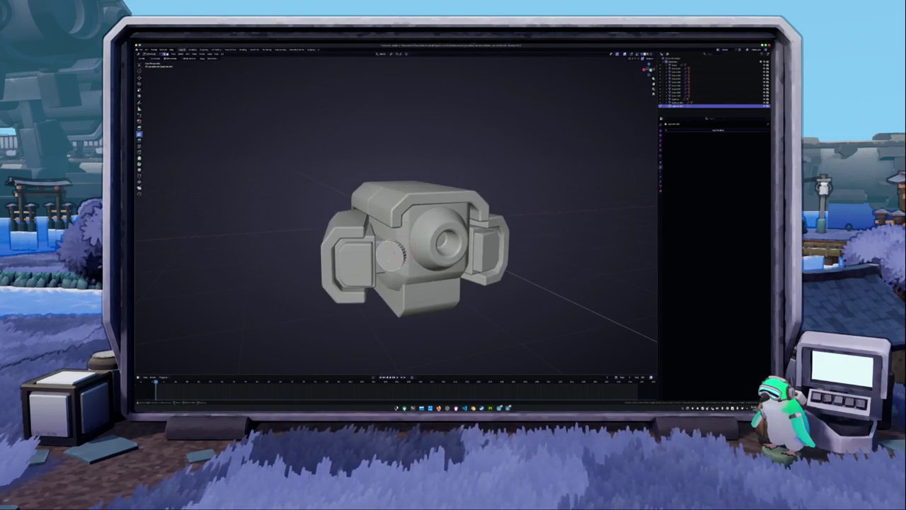
pyautogui.press('Tab')
pyautogui.scroll(3, 389, 255)
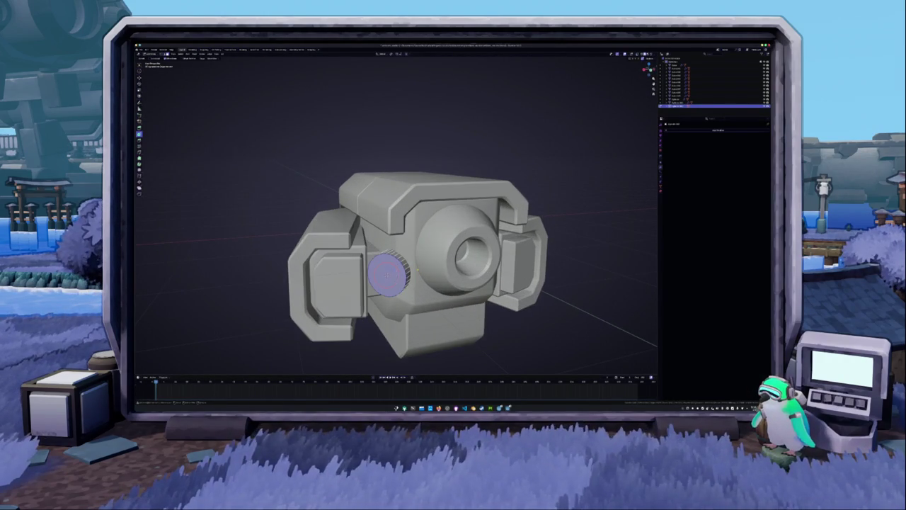
pyautogui.press('i')
pyautogui.click(386, 272)
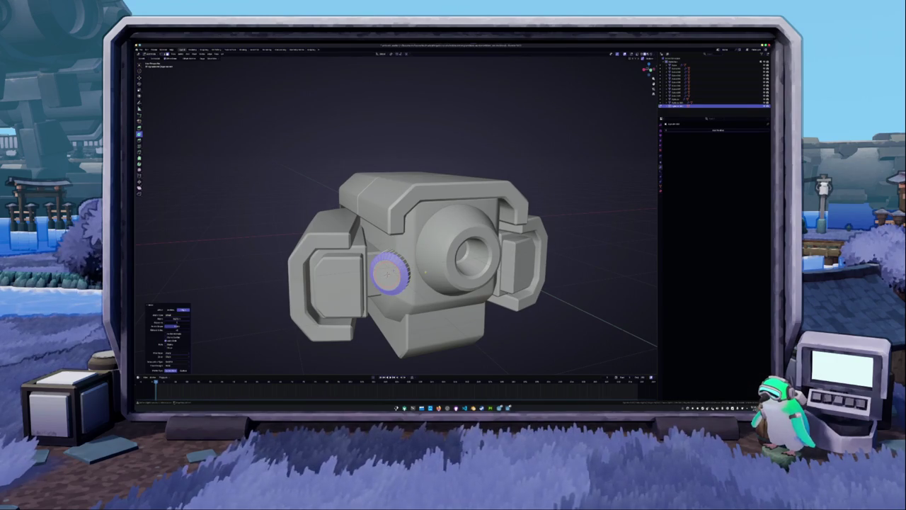
pyautogui.press('i')
pyautogui.press('Tab')
pyautogui.hotkey('shift', 'a')
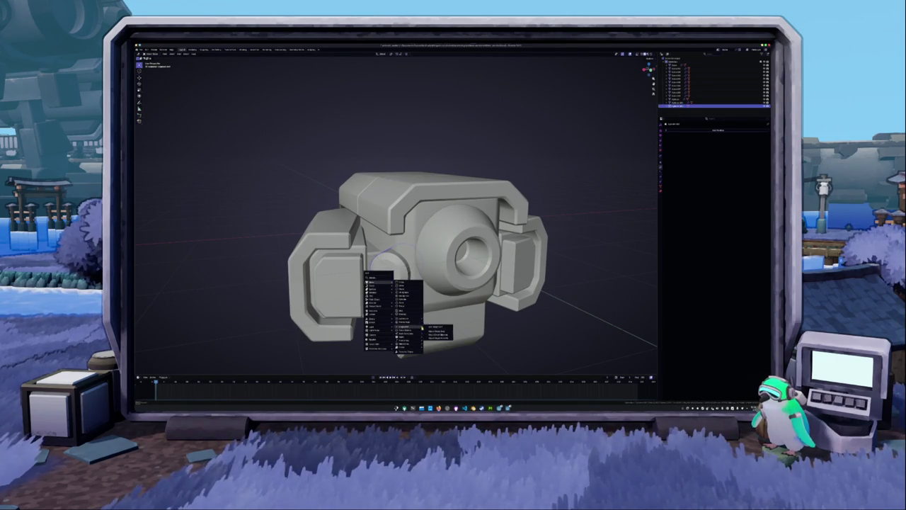
# Add a circle mesh and extrude it upward into a short cylinder
pyautogui.click(405, 322)
pyautogui.scroll(-4, 405, 322)
pyautogui.press('Tab')
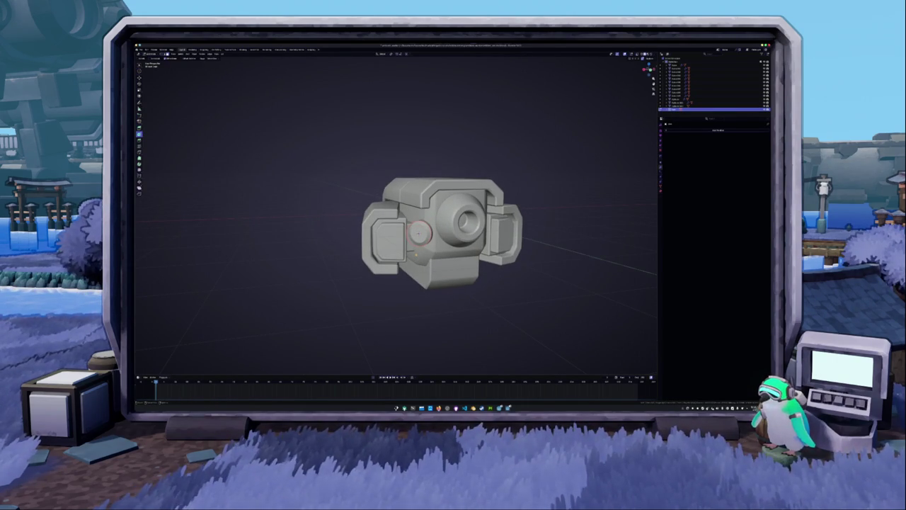
pyautogui.press('e')
pyautogui.click(418, 301)
pyautogui.press('Tab')
# Select the small cylinder and rotate it 90° about Y in side view
pyautogui.press('KP_3')
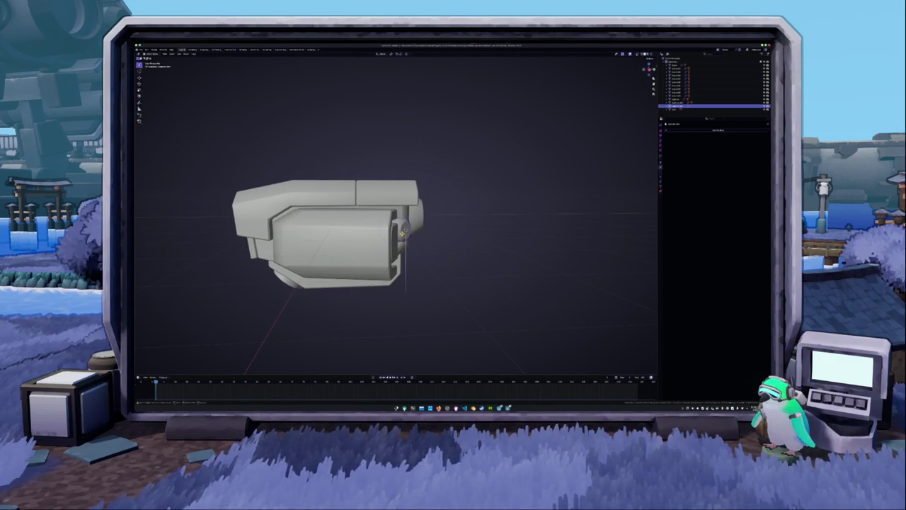
pyautogui.moveTo(402, 233); pyautogui.dragTo(447, 190, button='middle')
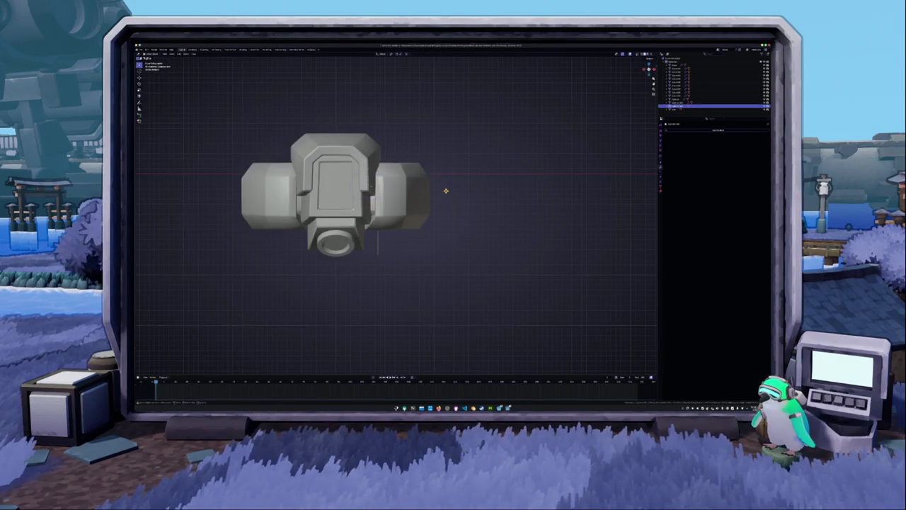
pyautogui.press('KP_3')
pyautogui.click(325, 238)
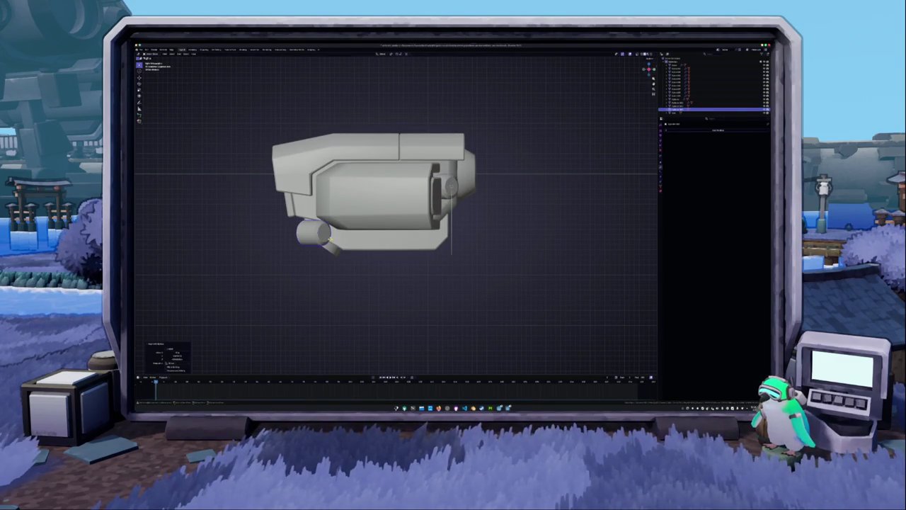
pyautogui.press('r')
pyautogui.press('y')
pyautogui.press('9')
pyautogui.press('0')
pyautogui.press('Return')
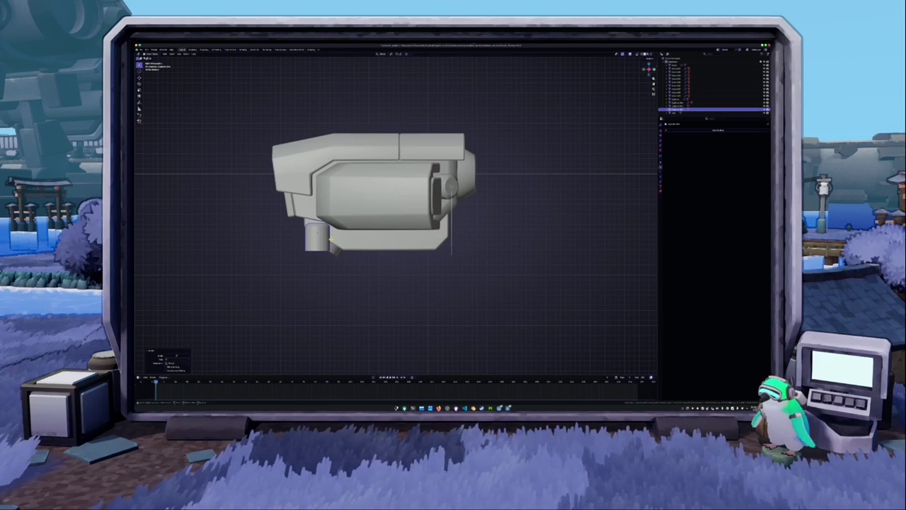
# Rename the small cylinder and scale it along the Y axis
pyautogui.press('F2')
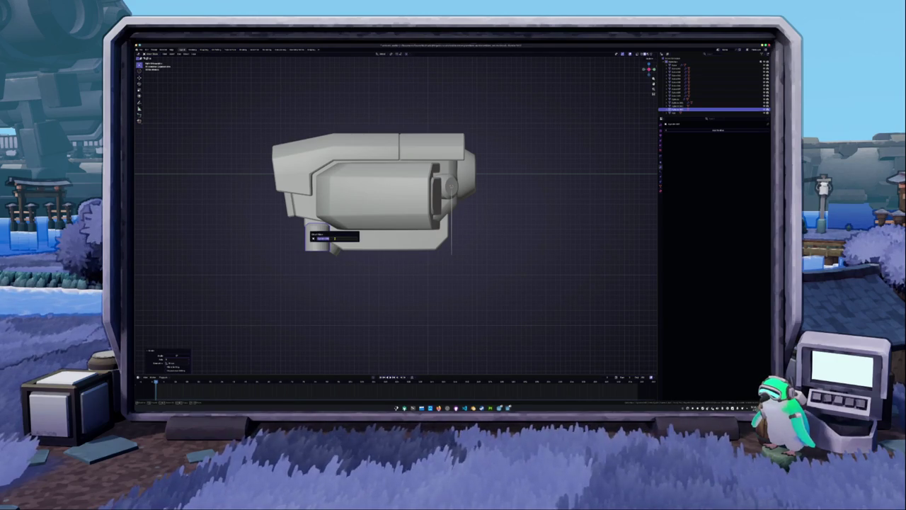
pyautogui.press('Return')
pyautogui.press('s')
pyautogui.press('y')
pyautogui.press('Return')
# Tilt the small cylinder in front view
pyautogui.press('KP_1')
pyautogui.scroll(2, 379, 298)
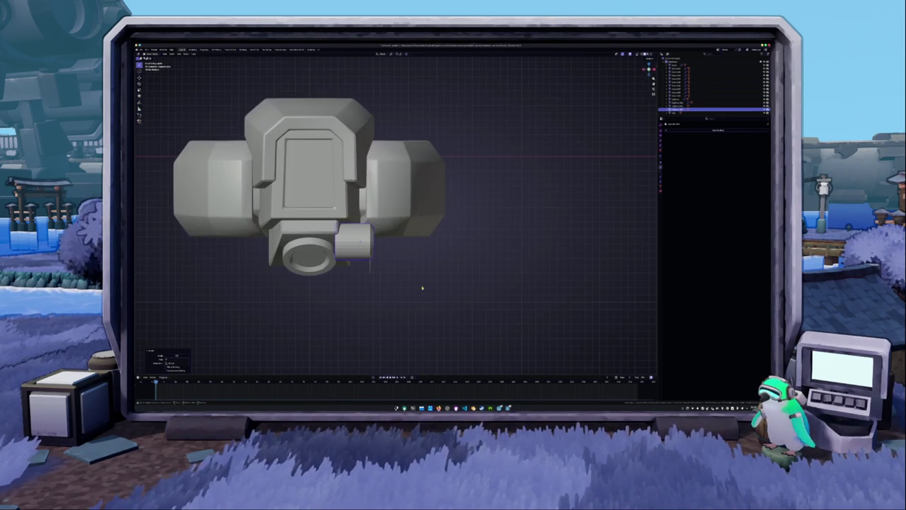
pyautogui.press('r')
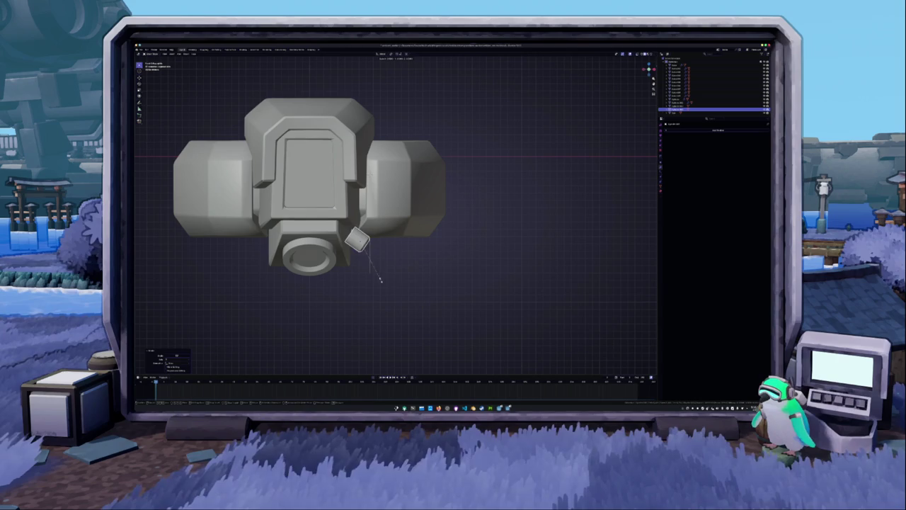
pyautogui.click(374, 271)
pyautogui.moveTo(374, 271)
pyautogui.mouseDown(button='middle')
pyautogui.moveTo(435, 277)
pyautogui.moveTo(396, 276)
pyautogui.mouseUp(button='middle')
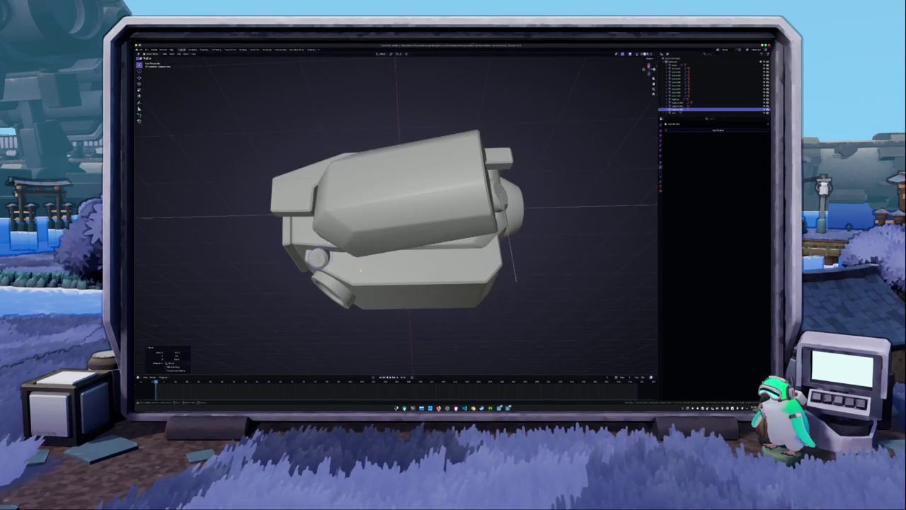
pyautogui.press('KP_3')
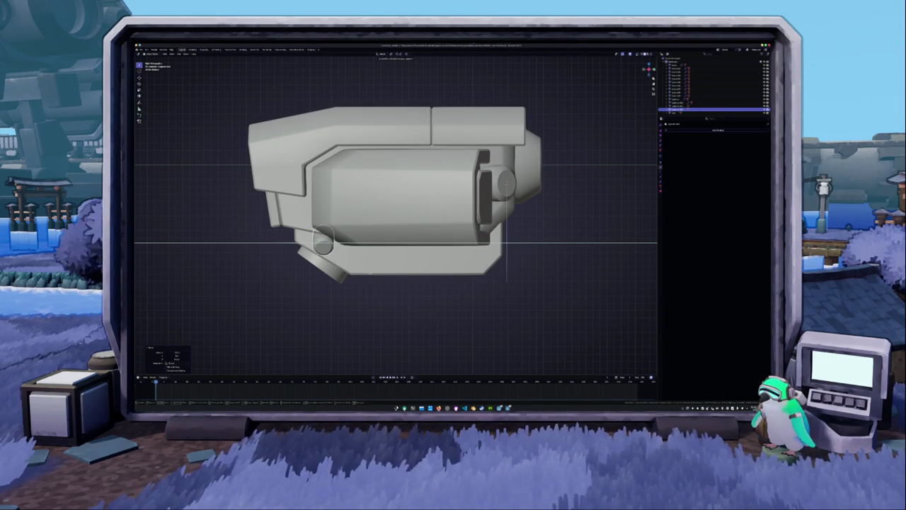
pyautogui.moveTo(397, 276); pyautogui.dragTo(425, 233, button='middle')
# Adjust the small cylinder's vertical position along Z
pyautogui.press('x')
pyautogui.press('Escape')
pyautogui.moveTo(316, 232)
pyautogui.mouseDown(button='middle')
pyautogui.moveTo(368, 213)
pyautogui.moveTo(425, 212)
pyautogui.moveTo(460, 184)
pyautogui.mouseUp(button='middle')
pyautogui.press('g')
pyautogui.press('z')
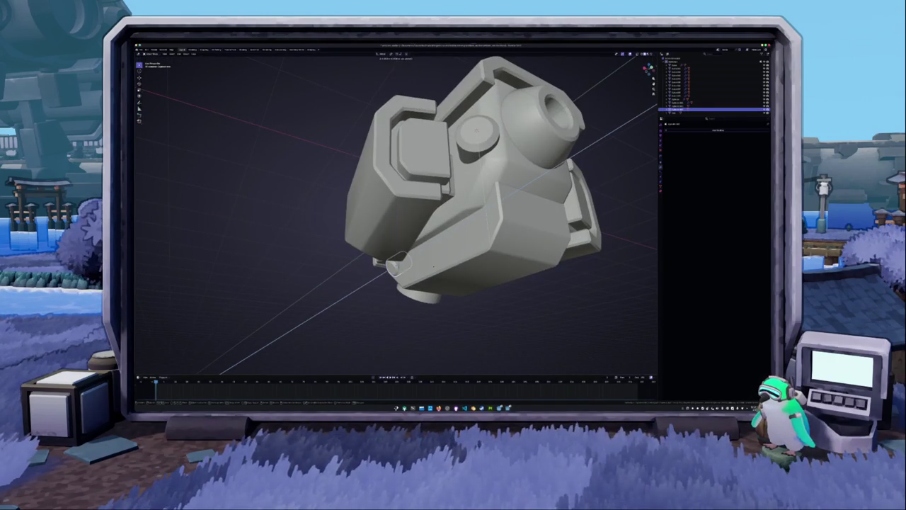
pyautogui.press('Escape')
# Draw a long flat box under the model in the right side view
pyautogui.click(367, 296)
pyautogui.hotkey('shift', 'a')
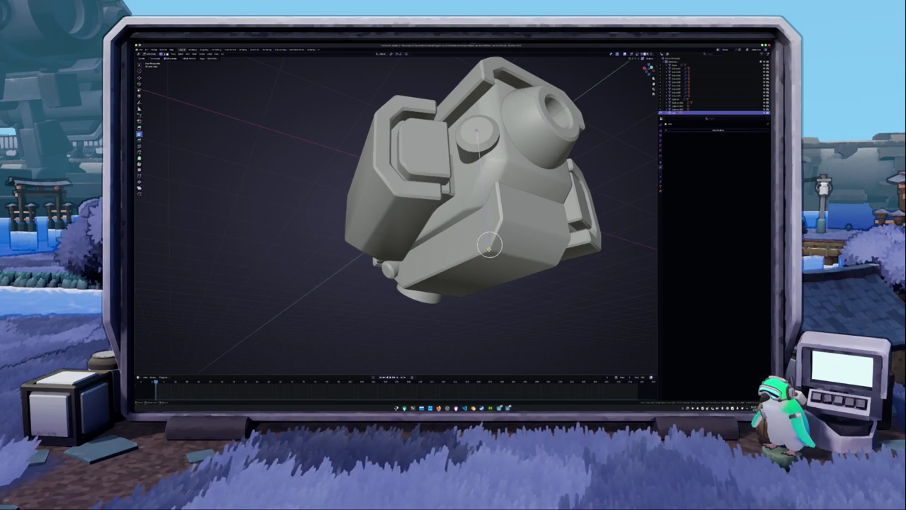
pyautogui.press('KP_3')
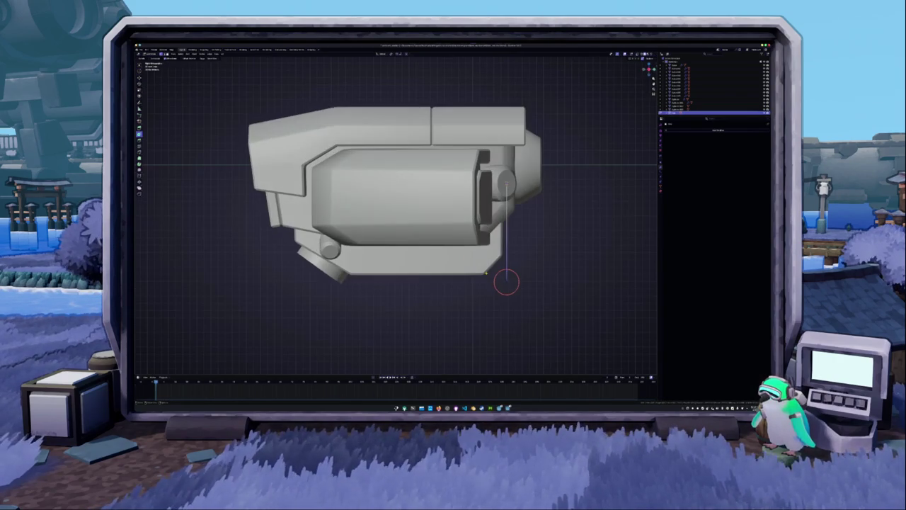
pyautogui.click(344, 282)
pyautogui.keyDown('shift'); pyautogui.moveTo(321, 284); pyautogui.dragTo(410, 282, button='middle'); pyautogui.keyUp('shift')
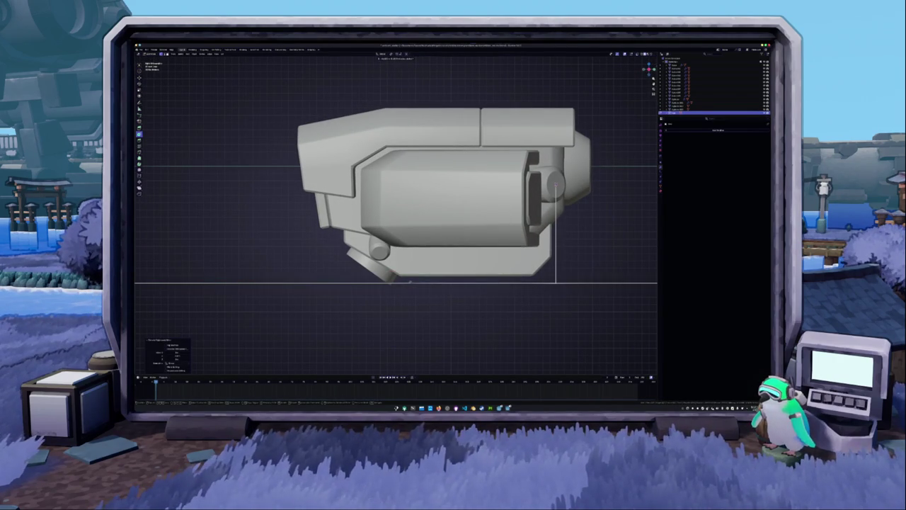
pyautogui.click(379, 284)
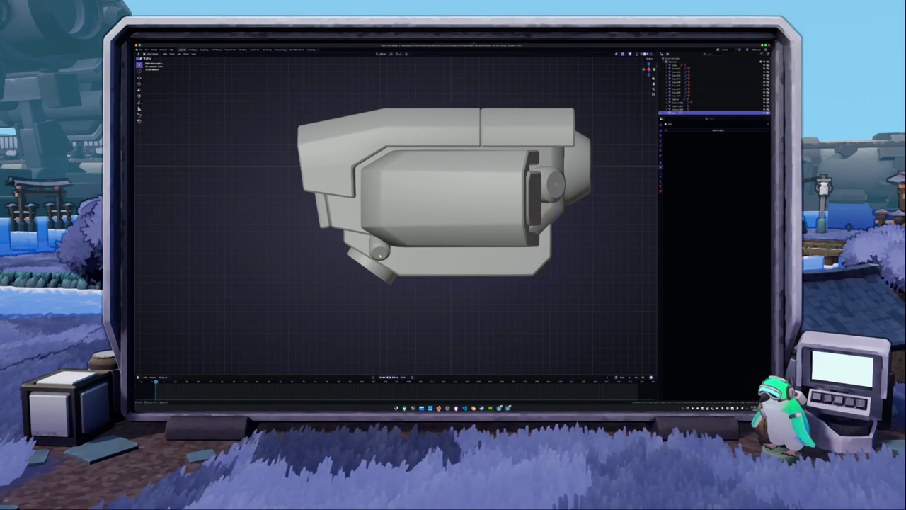
pyautogui.click(379, 252)
# In Object Mode, set the 3D cursor at the box's rear end and slide the box along X
pyautogui.hotkey('ctrl', 'Tab')
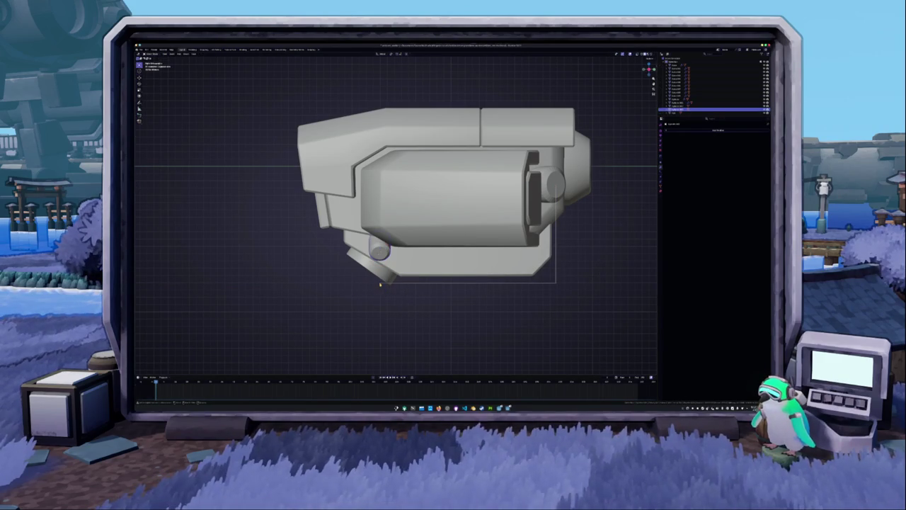
pyautogui.click(374, 290)
pyautogui.click(360, 285)
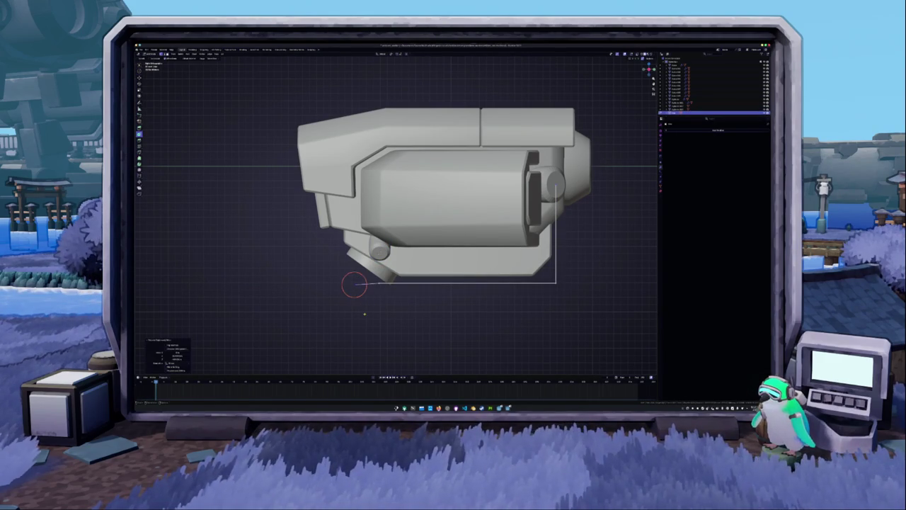
pyautogui.click(367, 281)
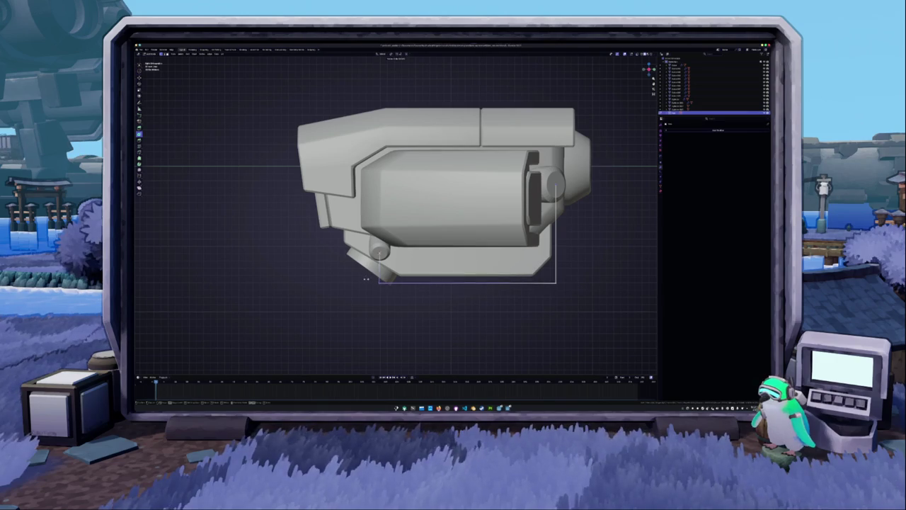
pyautogui.keyDown('shift'); pyautogui.rightClick(380, 283); pyautogui.keyUp('shift')
pyautogui.press('g')
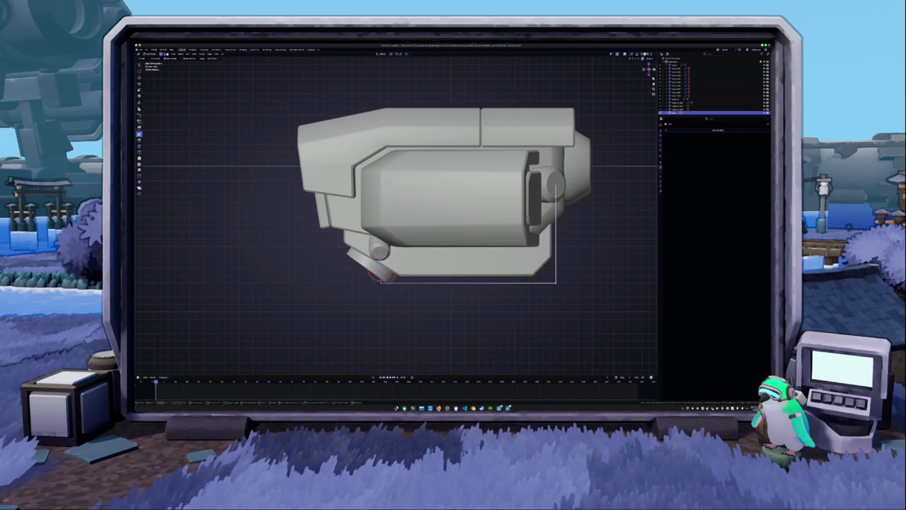
pyautogui.press('x')
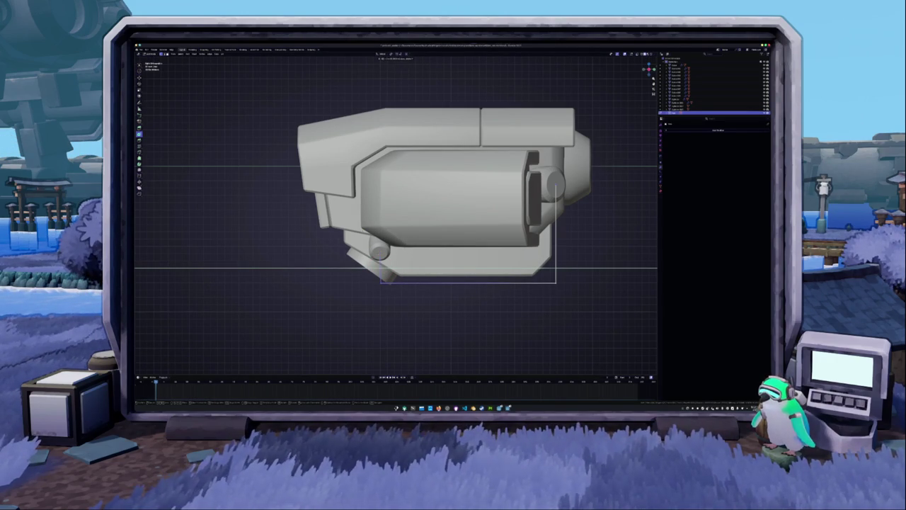
pyautogui.press('Return')
pyautogui.press('g')
pyautogui.press('x')
pyautogui.press('Return')
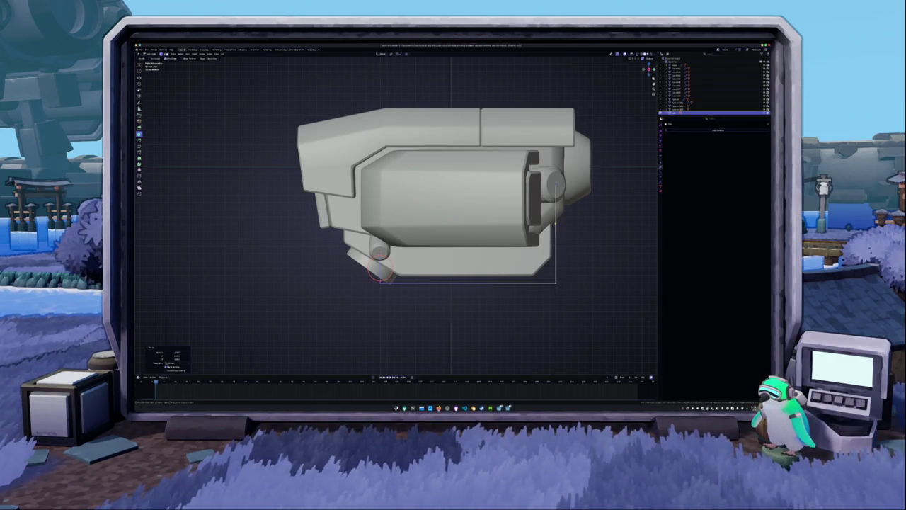
# Snap the 3D cursor to the guide curve's first point in see-through front view
pyautogui.keyDown('shift'); pyautogui.rightClick(559, 233); pyautogui.keyUp('shift')
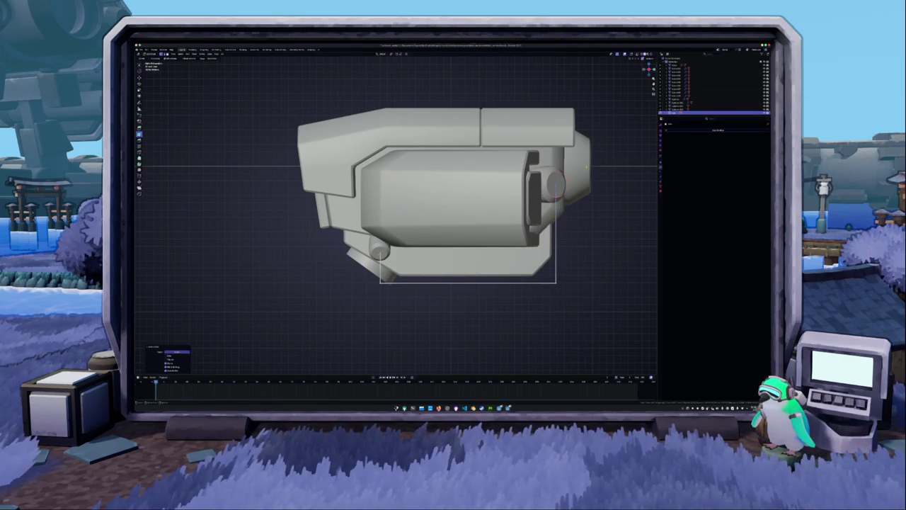
pyautogui.press('KP_1')
pyautogui.press('KP_7')
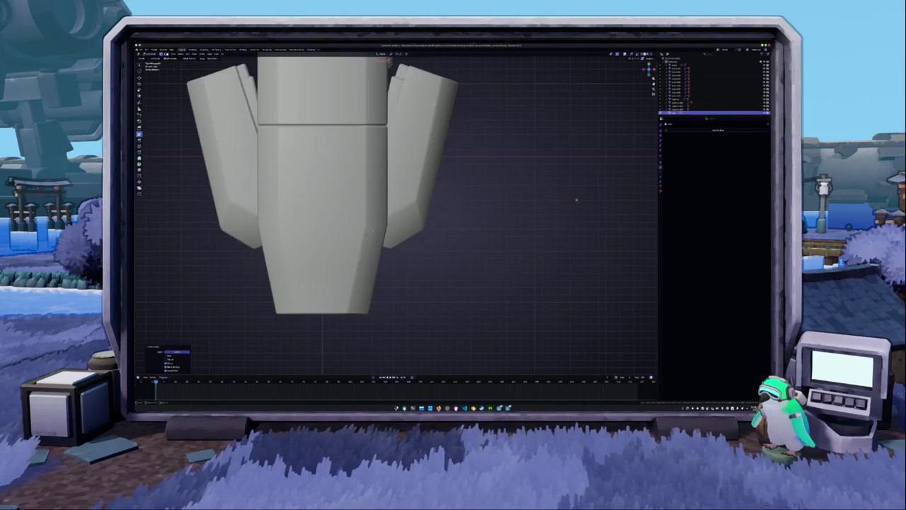
pyautogui.press('KP_1')
pyautogui.keyDown('shift'); pyautogui.moveTo(351, 177); pyautogui.dragTo(359, 164, button='right'); pyautogui.keyUp('shift')
pyautogui.hotkey('alt', 'z')
pyautogui.scroll(2, 398, 189)
pyautogui.moveTo(398, 188)
pyautogui.keyDown('shift'); pyautogui.mouseDown(button='middle')
pyautogui.moveTo(427, 186)
pyautogui.moveTo(433, 164)
pyautogui.mouseUp(button='middle'); pyautogui.keyUp('shift')
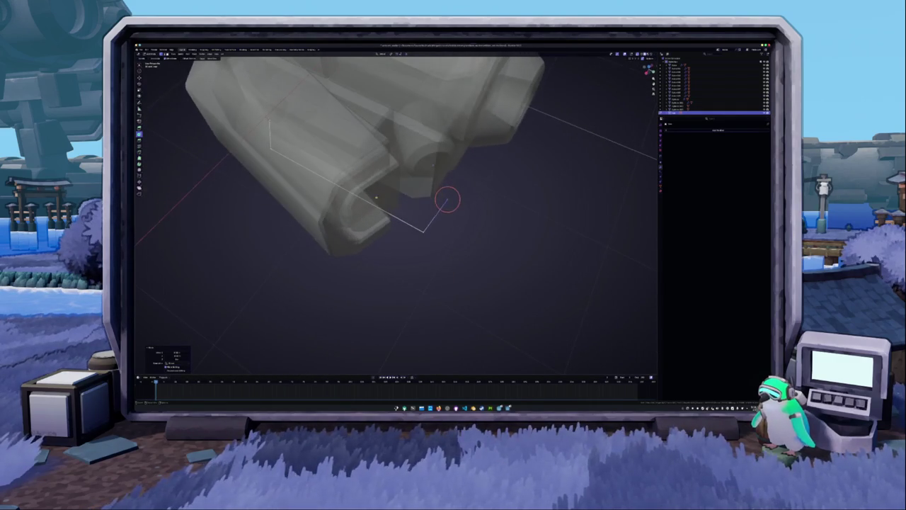
pyautogui.hotkey('shift', 's')
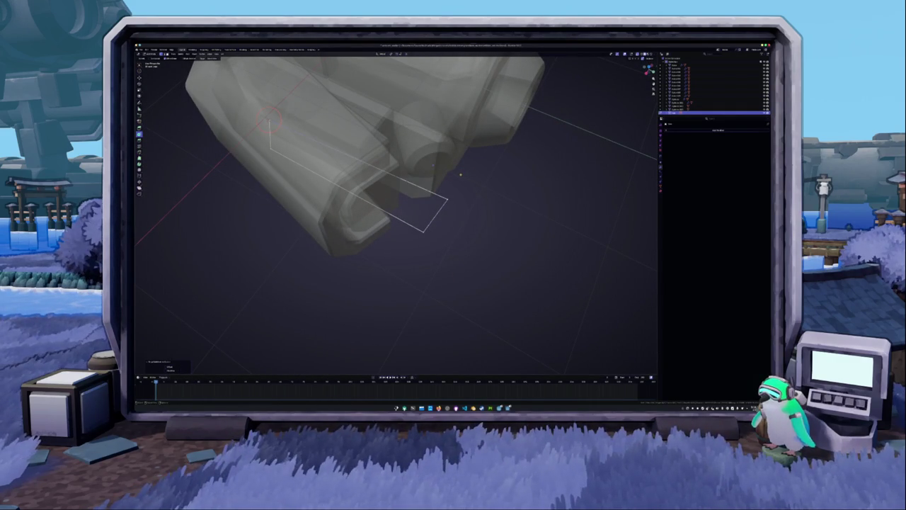
pyautogui.press('Tab')
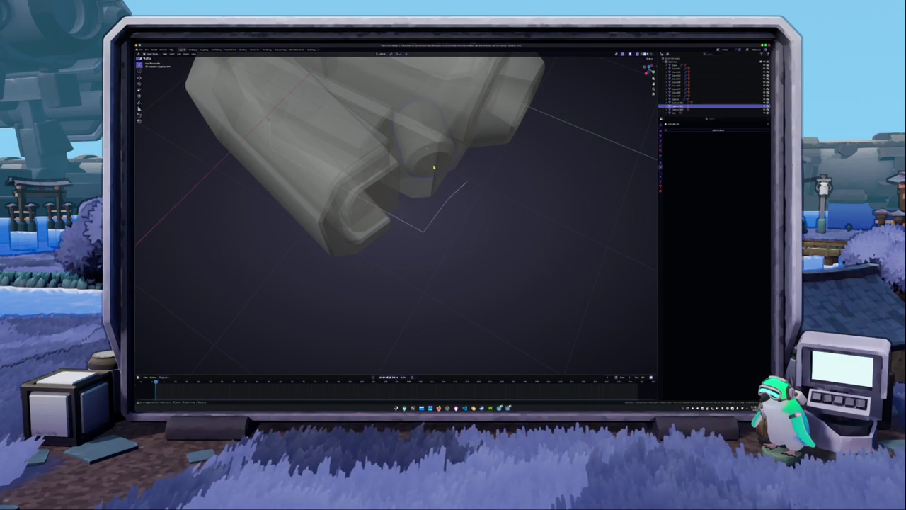
pyautogui.press('Tab')
pyautogui.hotkey('ctrl', 'z')
# Extrude a new point from the curve end, locked to the Z axis
pyautogui.keyDown('shift'); pyautogui.rightClick(467, 182); pyautogui.keyUp('shift')
pyautogui.keyDown('ctrl'); pyautogui.rightClick(488, 191); pyautogui.keyUp('ctrl')
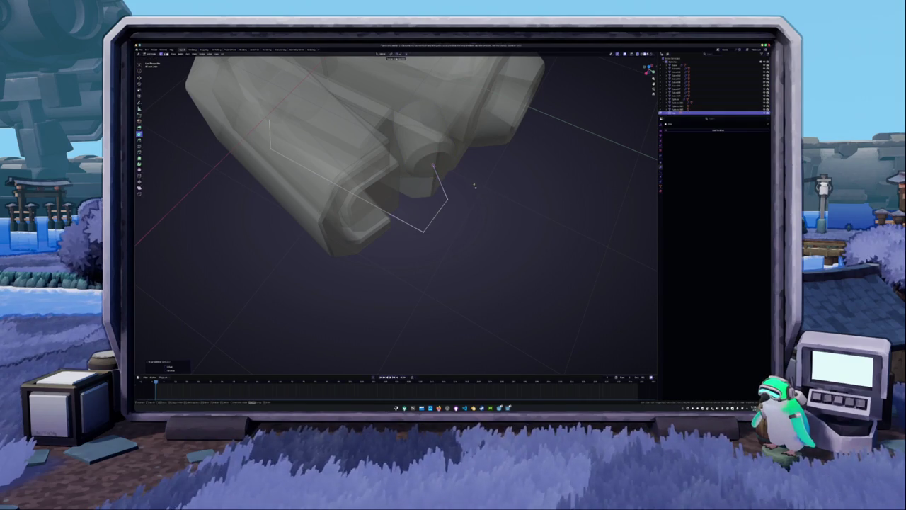
pyautogui.press('e')
pyautogui.press('z')
pyautogui.click(467, 161)
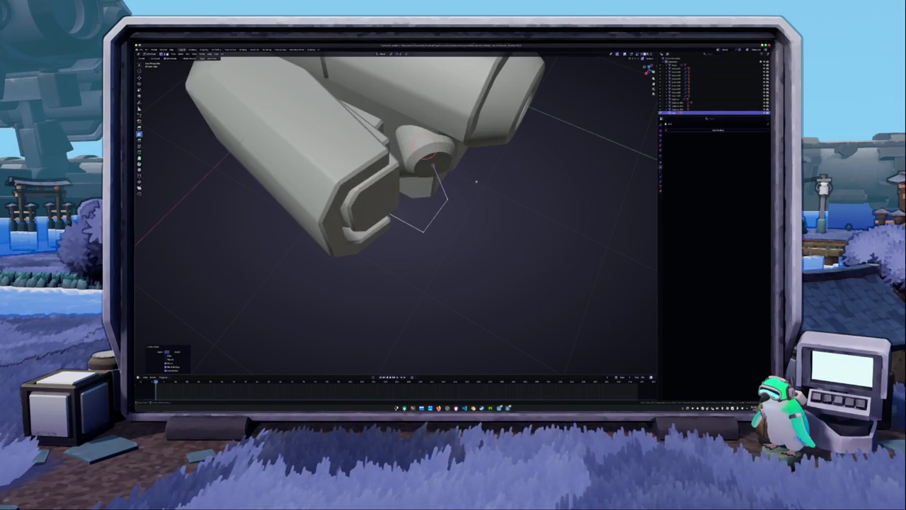
# Select the curve's end point and move it along the Y axis
pyautogui.moveTo(467, 161); pyautogui.dragTo(425, 184, button='middle')
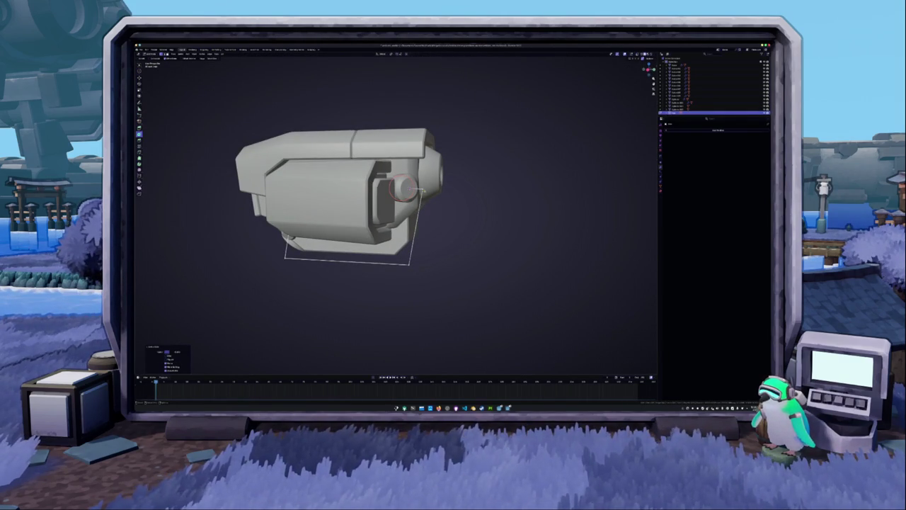
pyautogui.moveTo(397, 212); pyautogui.dragTo(453, 213, button='middle')
pyautogui.keyDown('shift'); pyautogui.rightClick(367, 236); pyautogui.keyUp('shift')
pyautogui.moveTo(370, 237); pyautogui.dragTo(414, 238, button='middle')
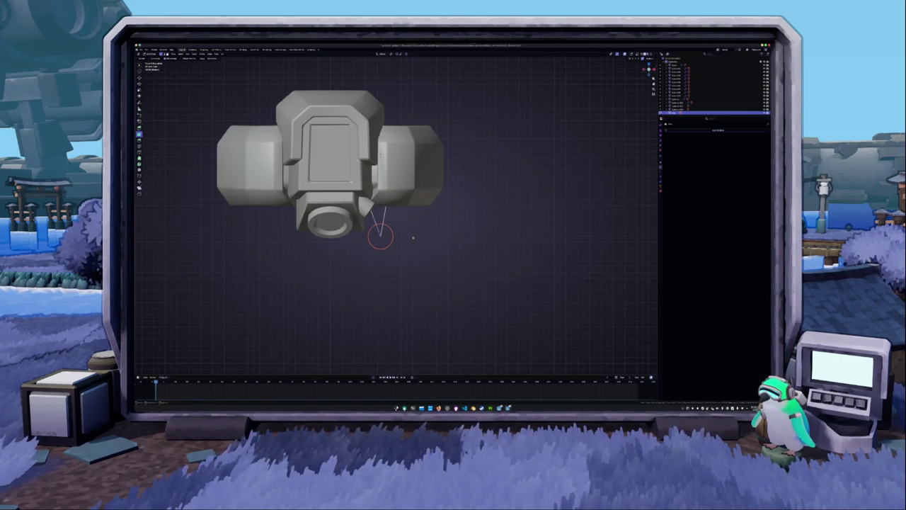
pyautogui.hotkey('alt', 'z')
pyautogui.scroll(3, 418, 251)
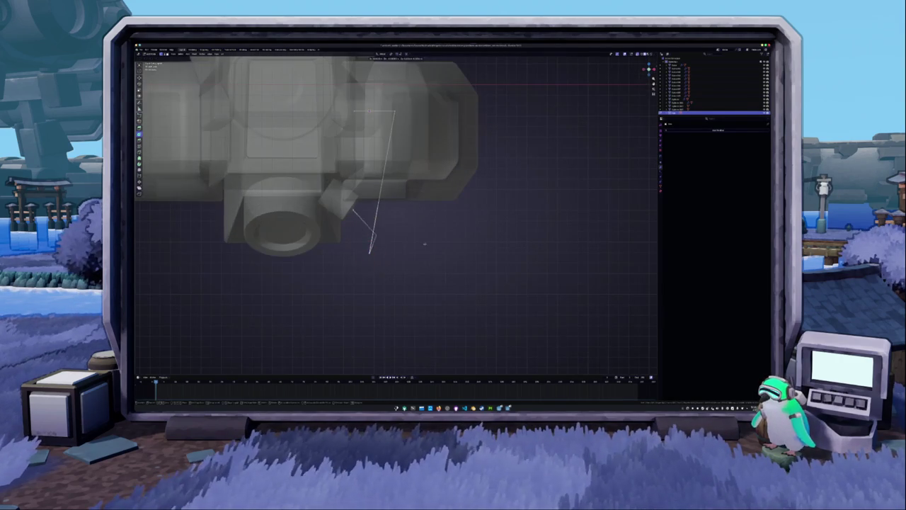
pyautogui.moveTo(418, 238); pyautogui.dragTo(350, 294)
pyautogui.press('g')
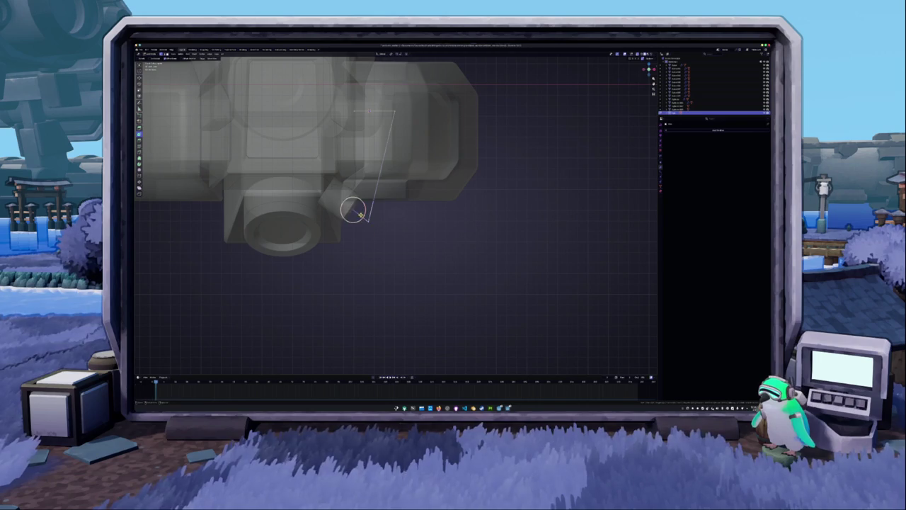
pyautogui.press('y')
pyautogui.click(364, 220)
# Select the curve object and slide it along X in top view
pyautogui.hotkey('alt', 'z')
pyautogui.moveTo(364, 221)
pyautogui.mouseDown(button='middle')
pyautogui.moveTo(439, 227)
pyautogui.moveTo(505, 110)
pyautogui.moveTo(397, 213)
pyautogui.mouseUp(button='middle')
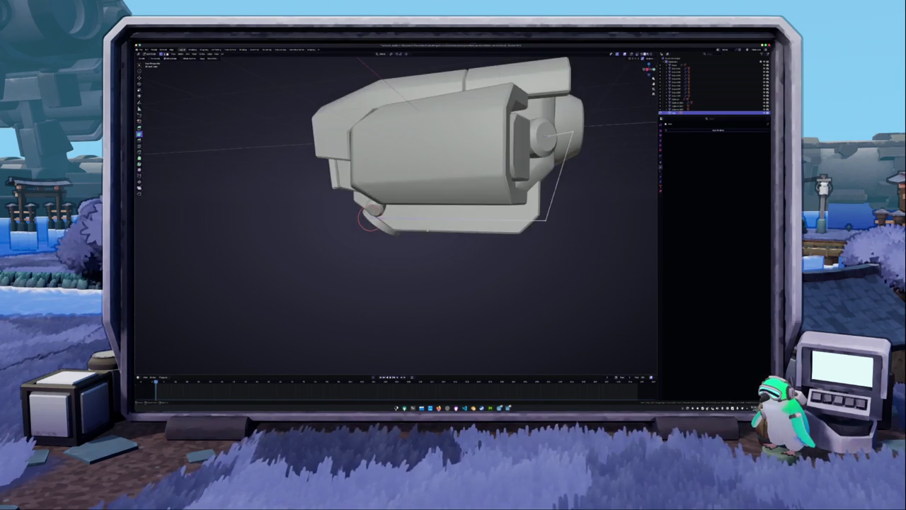
pyautogui.keyDown('shift'); pyautogui.rightClick(416, 204); pyautogui.keyUp('shift')
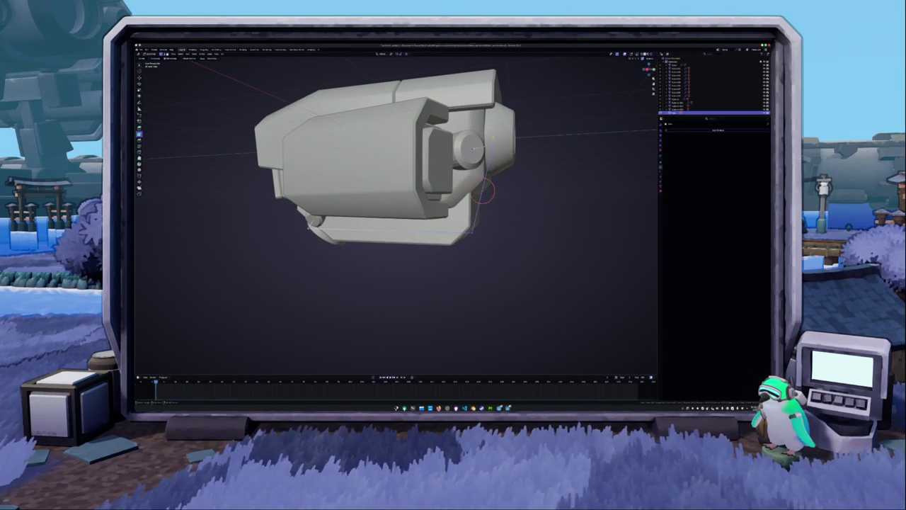
pyautogui.click(296, 224)
pyautogui.press('g')
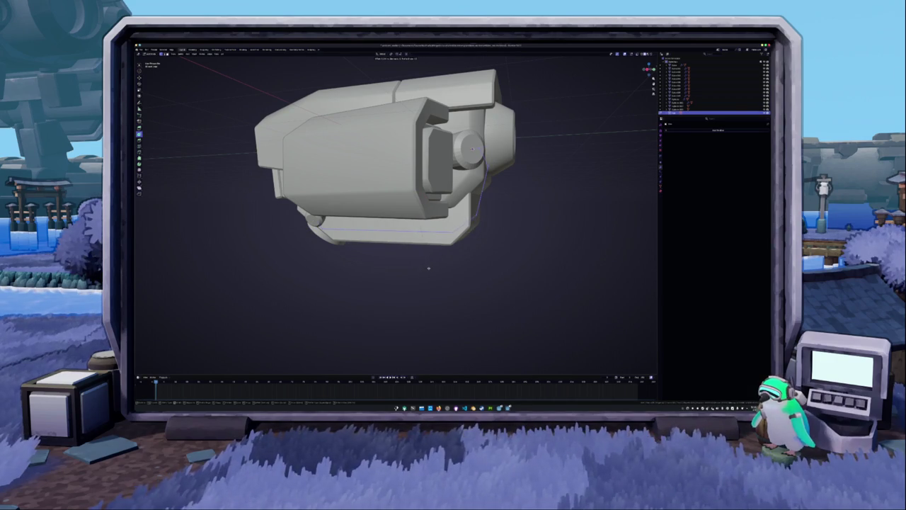
pyautogui.moveTo(490, 259)
pyautogui.mouseDown(button='middle')
pyautogui.moveTo(414, 262)
pyautogui.moveTo(402, 254)
pyautogui.mouseUp(button='middle')
pyautogui.click(415, 262)
pyautogui.click(401, 254)
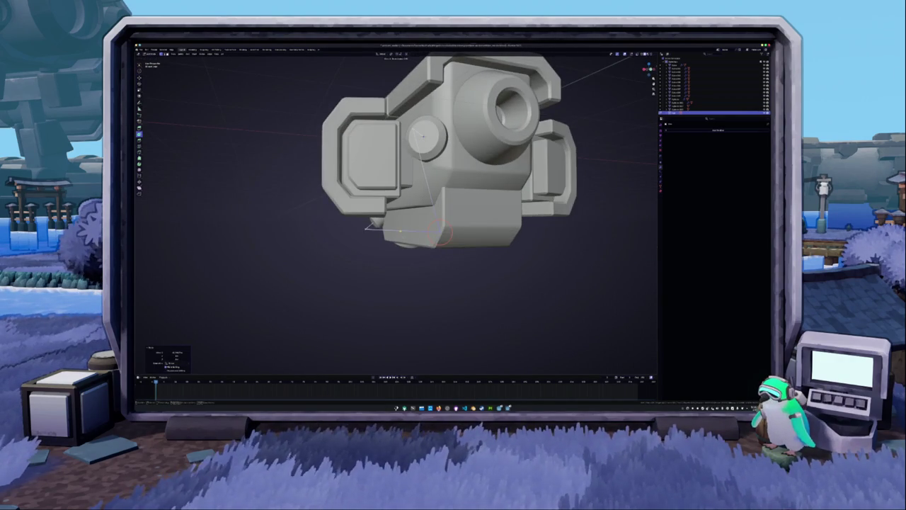
pyautogui.press('KP_7')
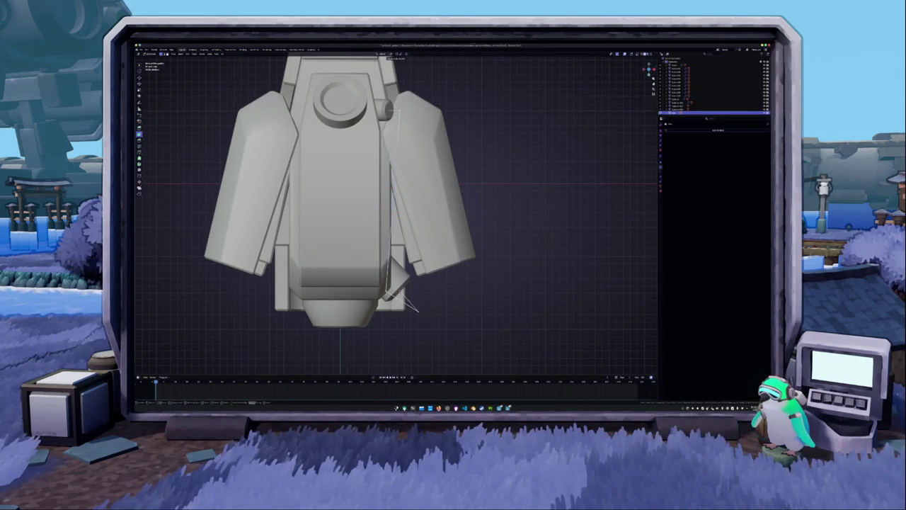
pyautogui.press('g')
pyautogui.press('x')
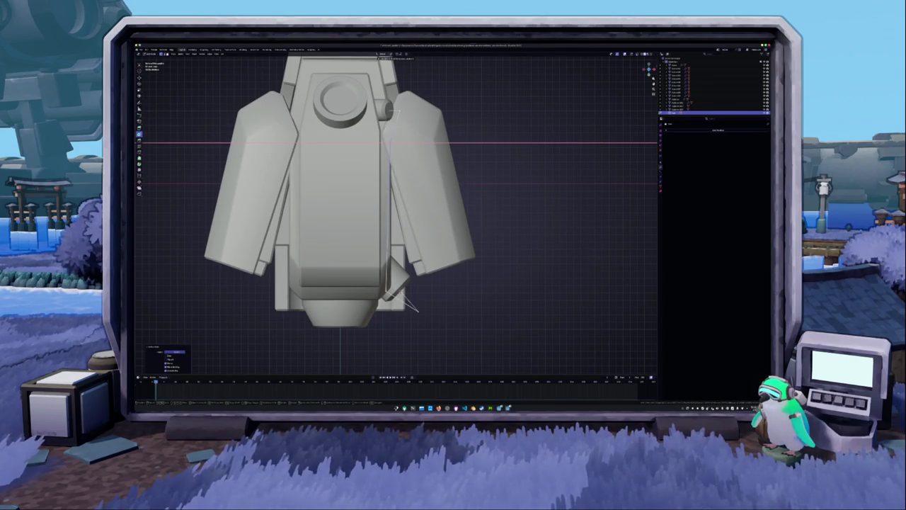
pyautogui.press('Return')
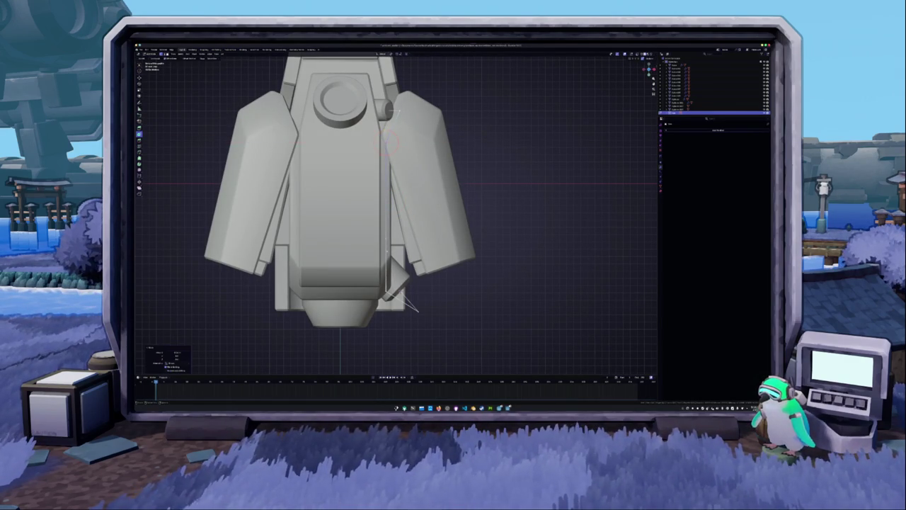
# Shift the selected edge into place over several moves and leave Edit Mode
pyautogui.scroll(-3, 397, 212)
pyautogui.moveTo(401, 261); pyautogui.dragTo(363, 226, button='middle')
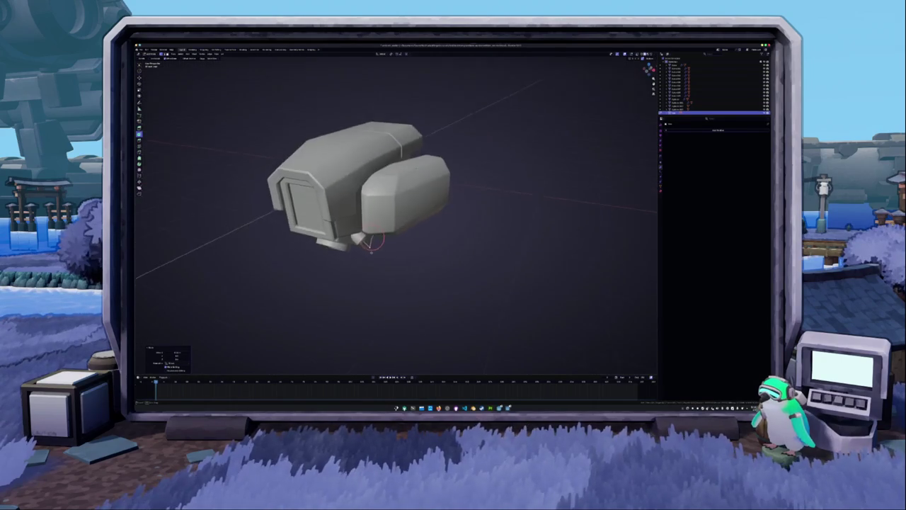
pyautogui.scroll(2, 366, 243)
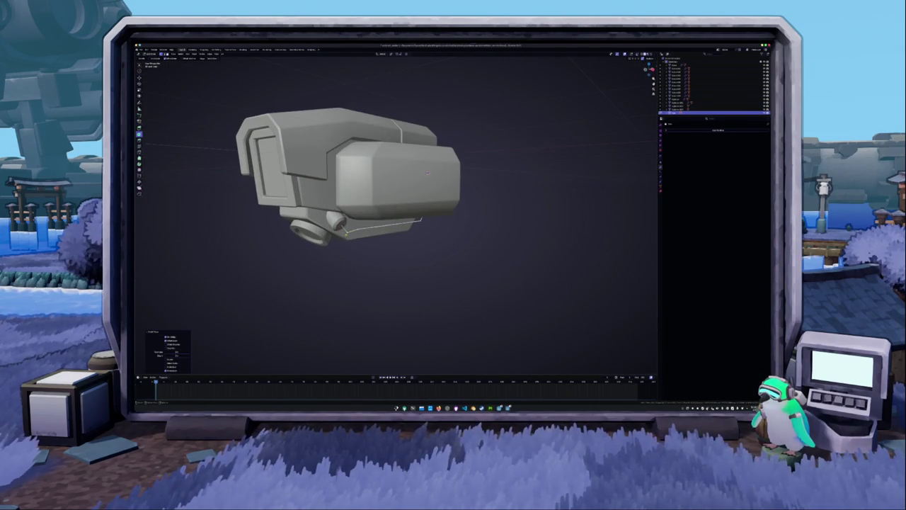
pyautogui.press('g')
pyautogui.click(433, 231)
pyautogui.moveTo(433, 231); pyautogui.dragTo(382, 234, button='middle')
pyautogui.press('g')
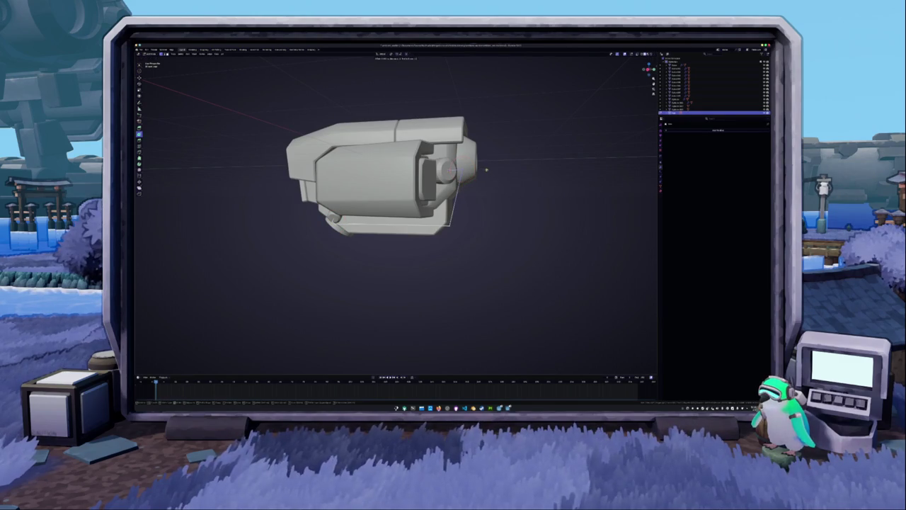
pyautogui.click(493, 169)
pyautogui.press('g')
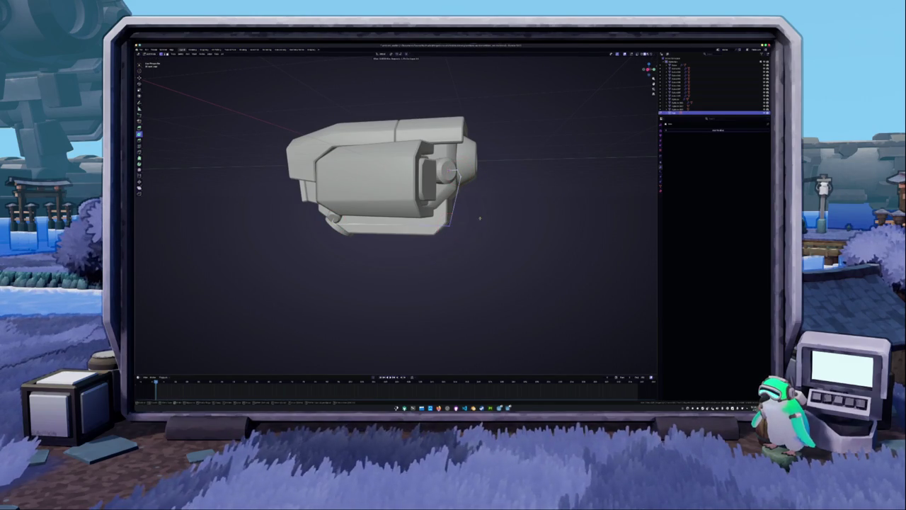
pyautogui.click(500, 211)
pyautogui.press('Tab')
pyautogui.click(687, 130)
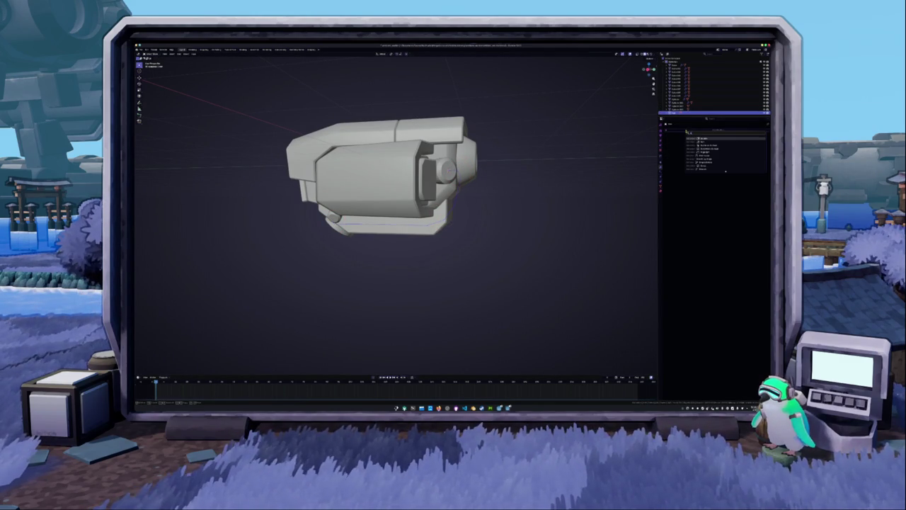
# Add a reshaping modifier to the curve and scale its selection in Edit Mode
pyautogui.click(715, 139)
pyautogui.rightClick(563, 180)
pyautogui.click(563, 179)
pyautogui.press('Tab')
pyautogui.press('s')
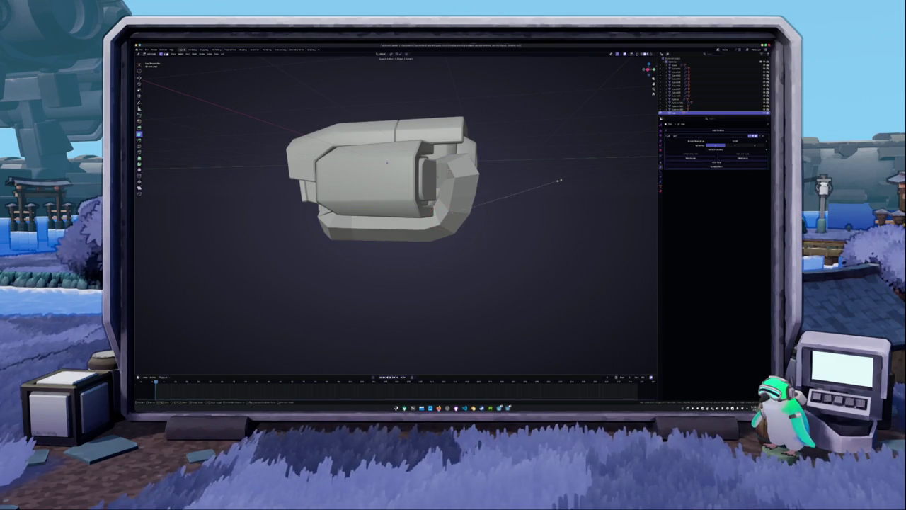
pyautogui.click(522, 191)
pyautogui.press('Tab')
# Add Subdivision Surface smoothing with Ctrl+1
pyautogui.hotkey('ctrl', '1')
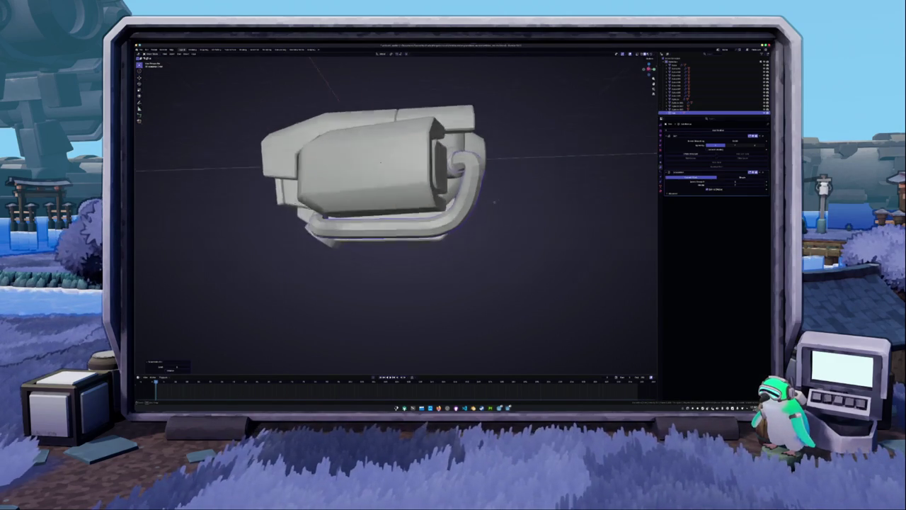
pyautogui.moveTo(521, 200); pyautogui.dragTo(429, 186, button='middle')
pyautogui.click(429, 185)
pyautogui.press('g')
pyautogui.press('Escape')
# Select the clamp and change its bevel profile to rounded
pyautogui.click(373, 194)
pyautogui.moveTo(373, 194); pyautogui.dragTo(410, 195, button='middle')
pyautogui.click(411, 195)
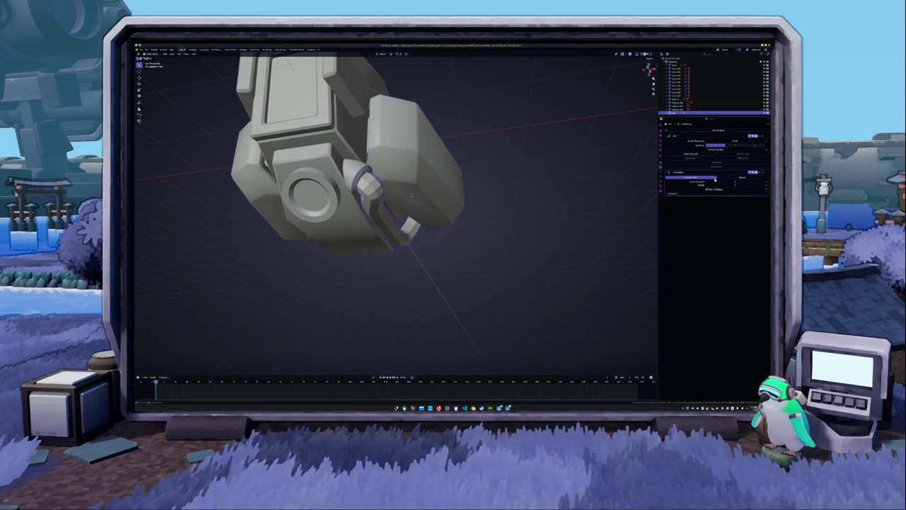
pyautogui.click(711, 150)
pyautogui.click(538, 195)
pyautogui.moveTo(538, 195); pyautogui.dragTo(496, 205, button='middle')
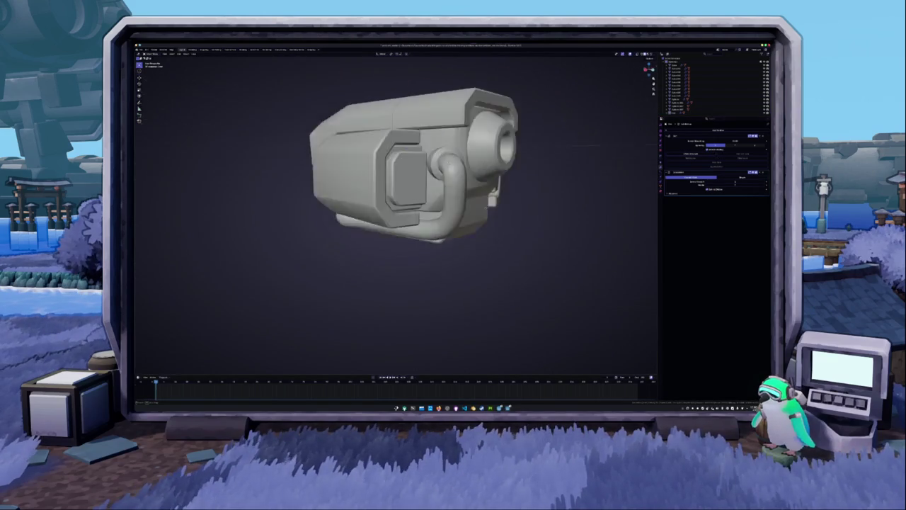
pyautogui.click(680, 108)
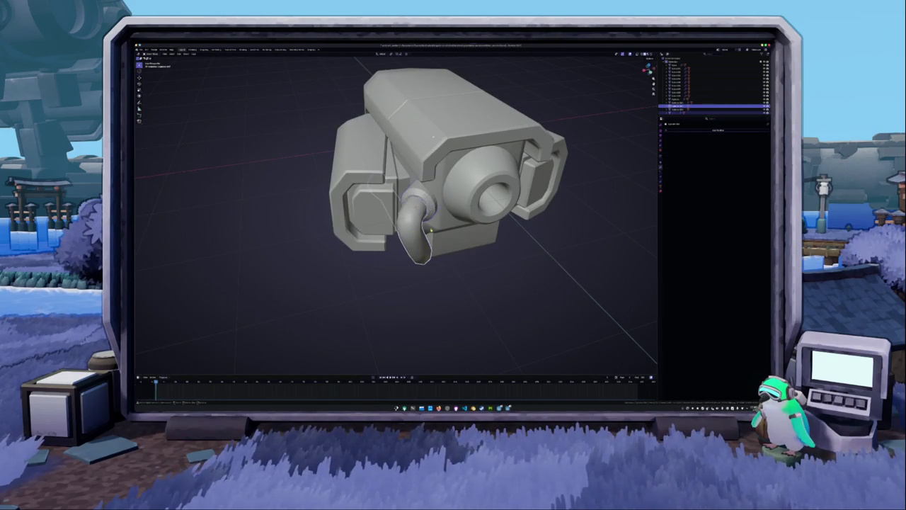
# Add a Mirror modifier to the pipe so it appears on the other side
pyautogui.moveTo(439, 213); pyautogui.dragTo(509, 213, button='middle')
pyautogui.moveTo(364, 160); pyautogui.dragTo(420, 171, button='middle')
pyautogui.click(420, 170)
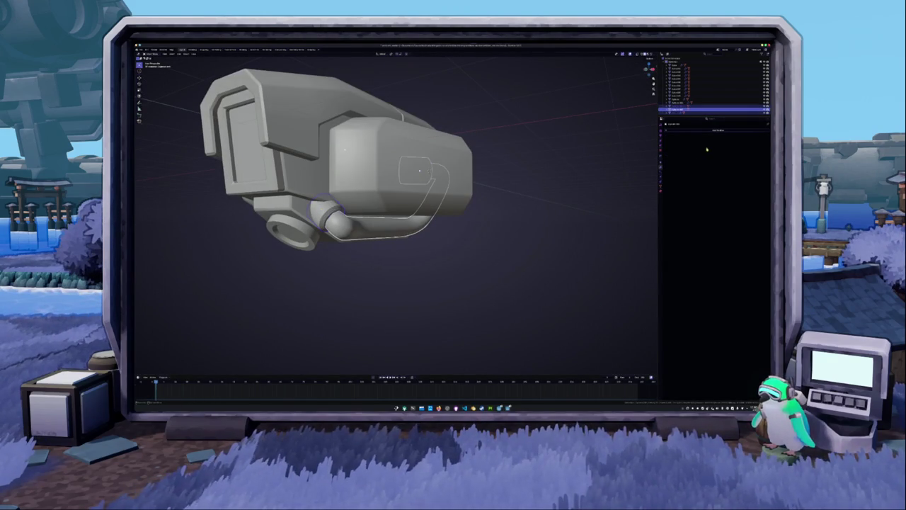
pyautogui.click(758, 149)
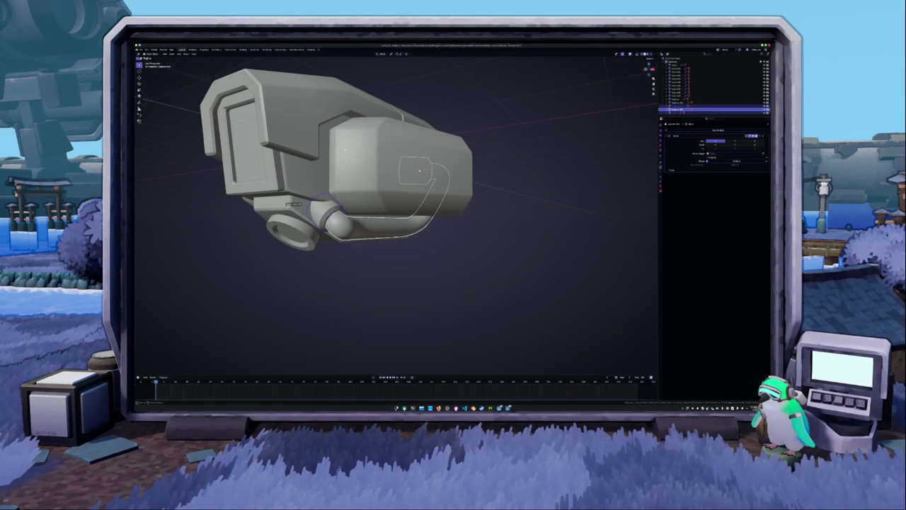
pyautogui.moveTo(492, 212); pyautogui.dragTo(484, 238, button='middle')
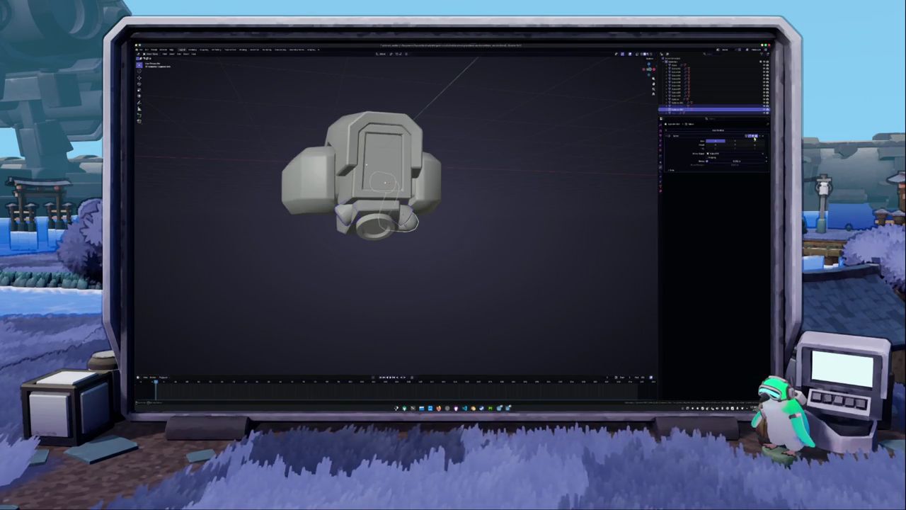
pyautogui.click(749, 142)
# Add another modifier to the pipe, then remove the bottom one
pyautogui.hotkey('ctrl', 'l')
pyautogui.click(482, 252)
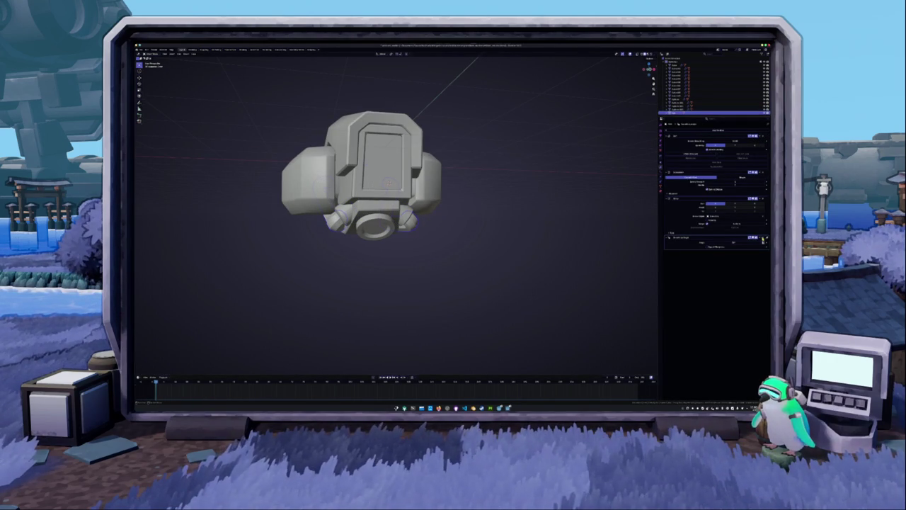
pyautogui.click(764, 240)
pyautogui.moveTo(538, 235); pyautogui.dragTo(513, 223, button='middle')
# Delete the unused object from the scene
pyautogui.moveTo(425, 246)
pyautogui.mouseDown(button='middle')
pyautogui.moveTo(444, 245)
pyautogui.moveTo(417, 248)
pyautogui.moveTo(529, 236)
pyautogui.moveTo(468, 247)
pyautogui.moveTo(457, 241)
pyautogui.moveTo(461, 230)
pyautogui.mouseUp(button='middle')
pyautogui.scroll(-2, 462, 232)
pyautogui.click(461, 229)
pyautogui.press('x')
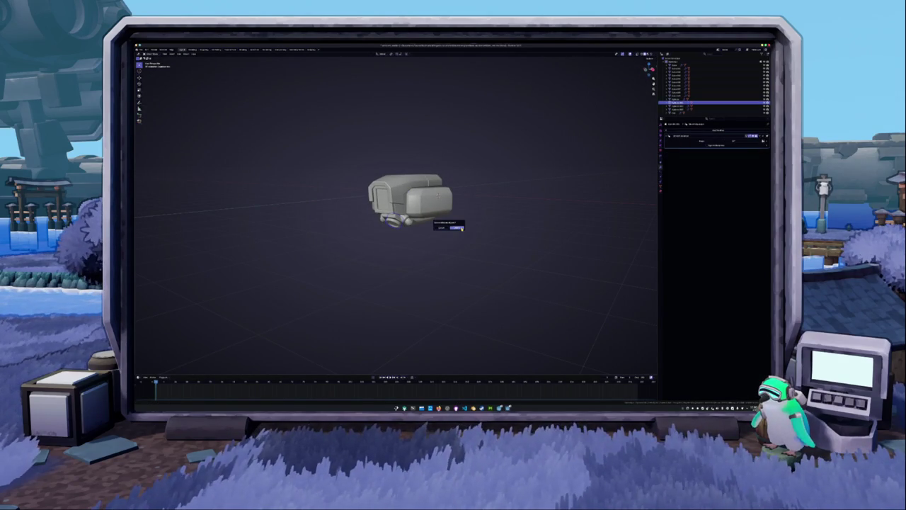
pyautogui.click(457, 228)
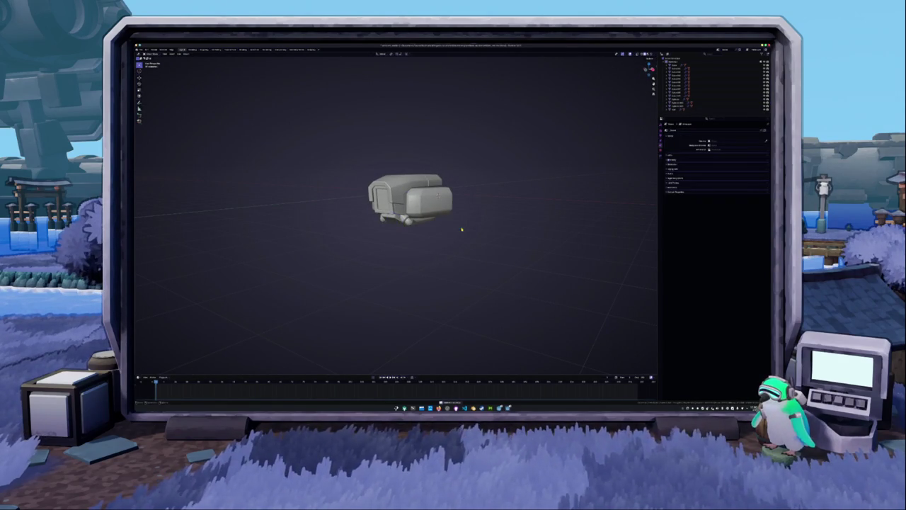
pyautogui.hotkey('shift', 'a')
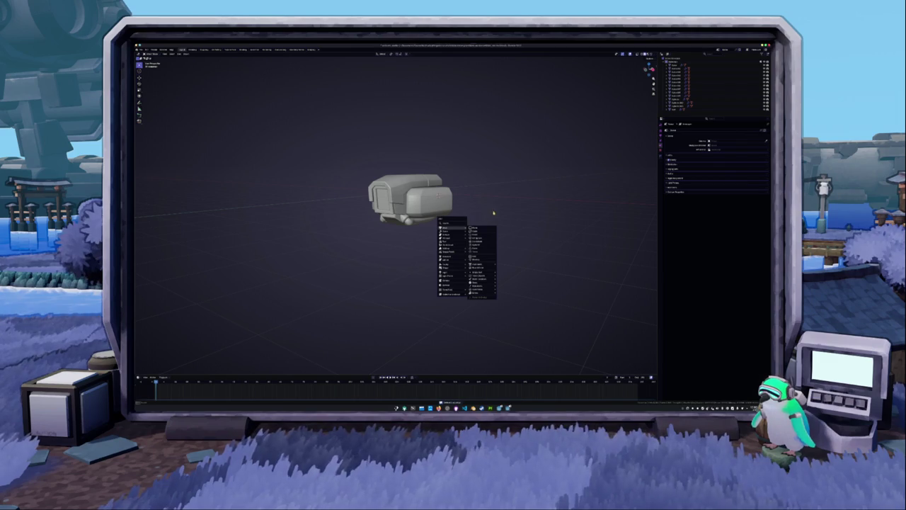
pyautogui.press('Escape')
pyautogui.hotkey('shift', 'a')
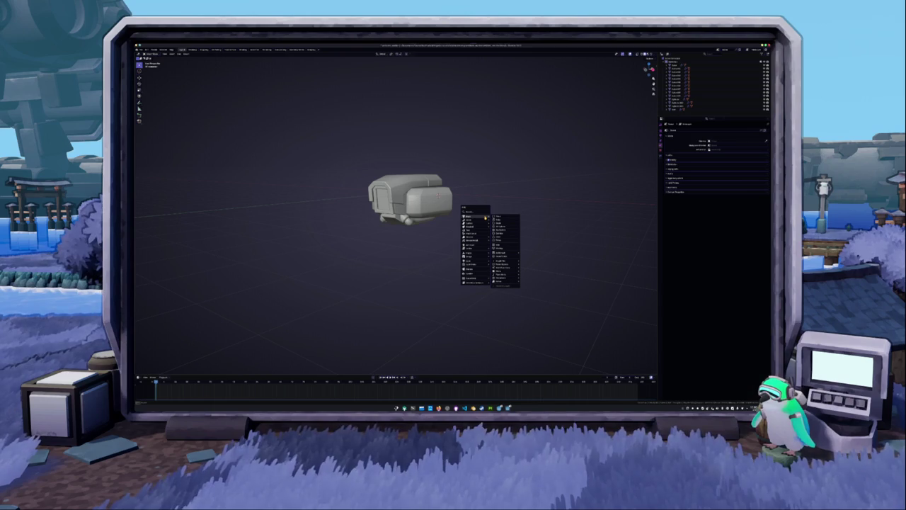
pyautogui.press('Escape')
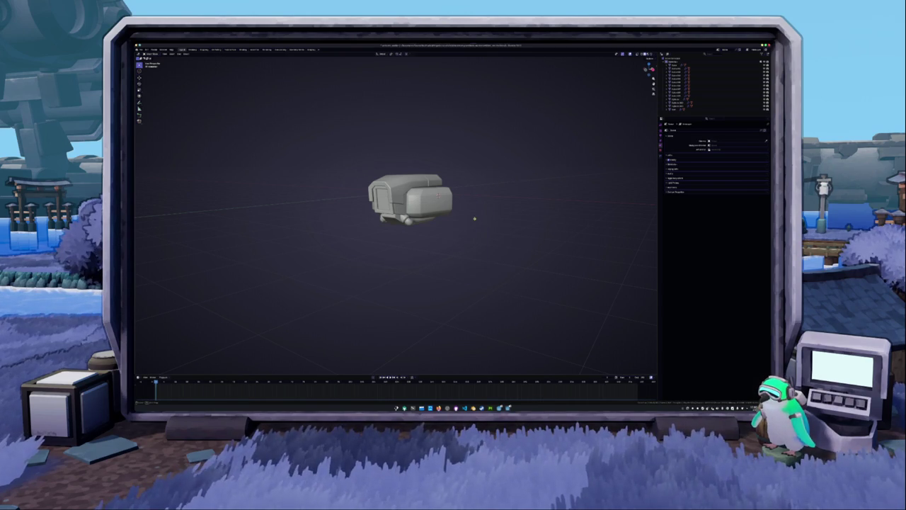
pyautogui.moveTo(477, 220); pyautogui.dragTo(427, 250, button='middle')
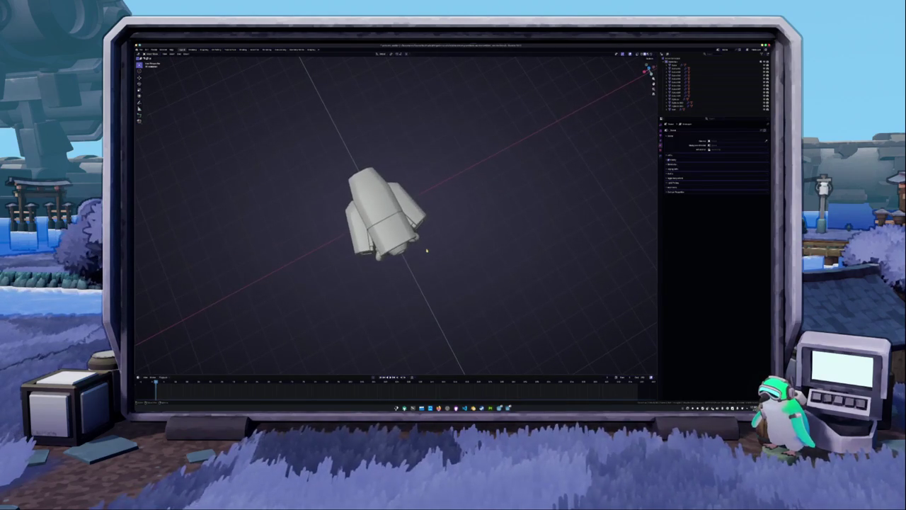
pyautogui.press('a')
pyautogui.moveTo(421, 251)
pyautogui.mouseDown(button='middle')
pyautogui.moveTo(466, 224)
pyautogui.moveTo(453, 228)
pyautogui.mouseUp(button='middle')
pyautogui.rightClick(453, 228)
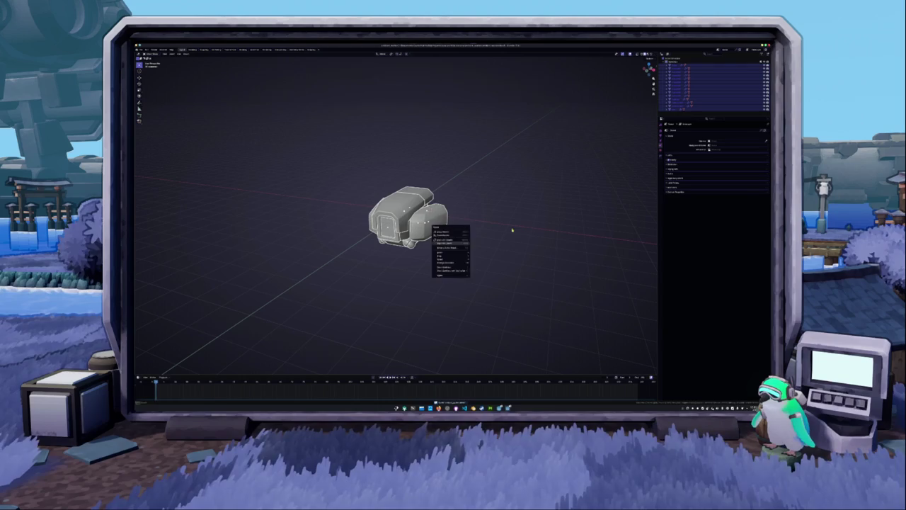
pyautogui.moveTo(351, 192)
pyautogui.mouseDown(button='middle')
pyautogui.moveTo(382, 186)
pyautogui.moveTo(339, 205)
pyautogui.moveTo(404, 212)
pyautogui.mouseUp(button='middle')
pyautogui.click(708, 100)
pyautogui.press('a')
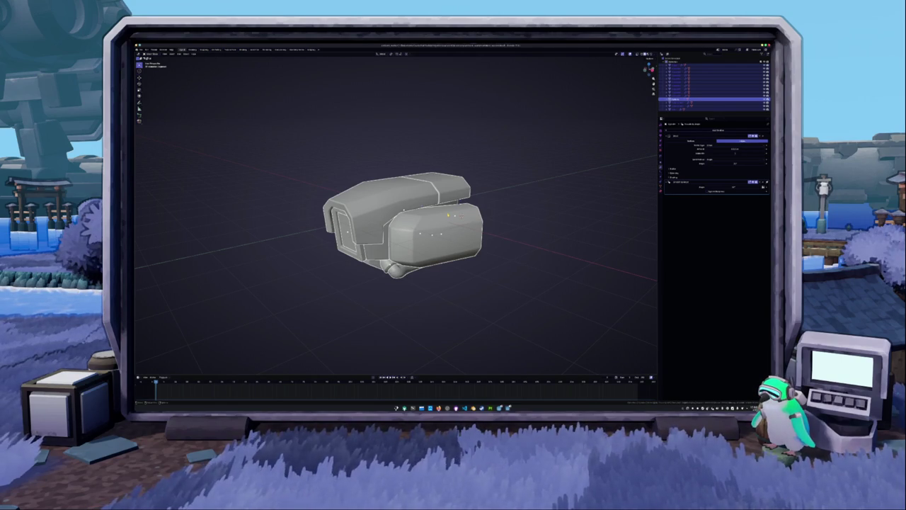
# Apply the selected camera-head parts' modifiers by converting them to mesh from the context menu
pyautogui.moveTo(447, 215)
pyautogui.mouseDown(button='middle')
pyautogui.moveTo(491, 233)
pyautogui.moveTo(456, 210)
pyautogui.mouseUp(button='middle')
pyautogui.scroll(-3, 465, 216)
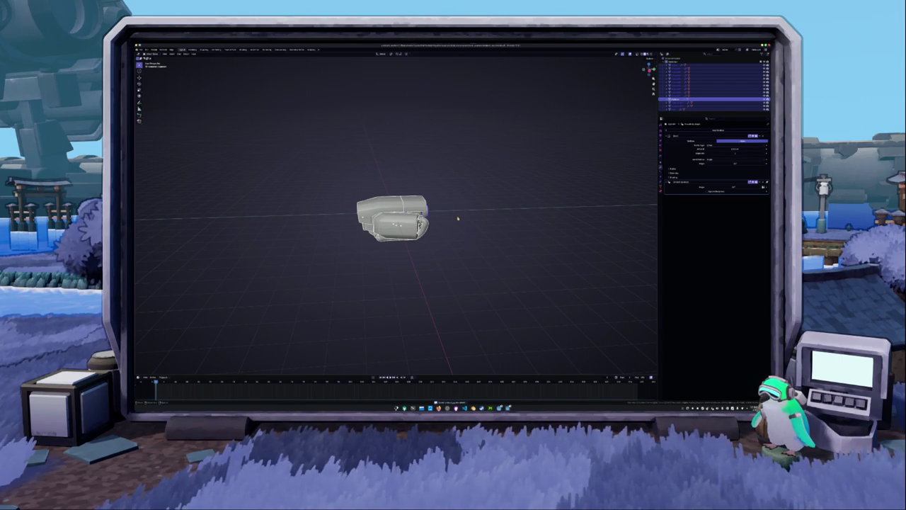
pyautogui.rightClick(455, 210)
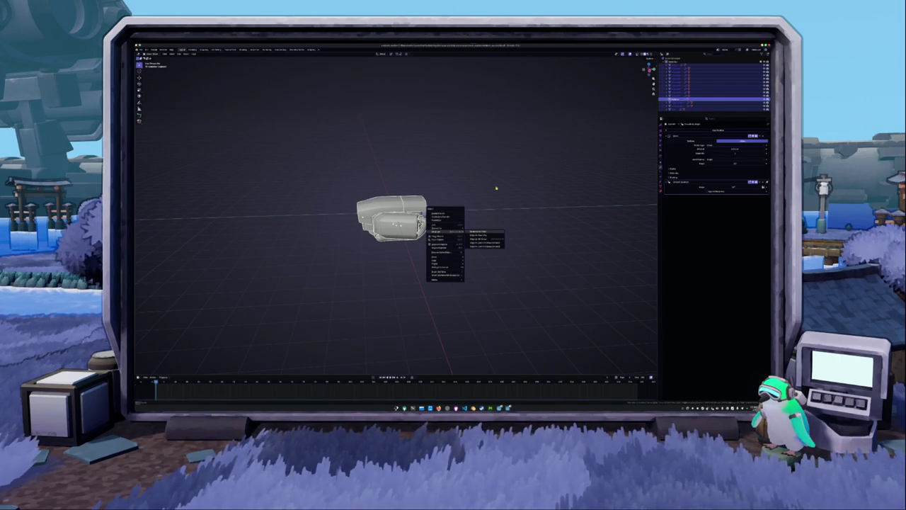
pyautogui.click(143, 49)
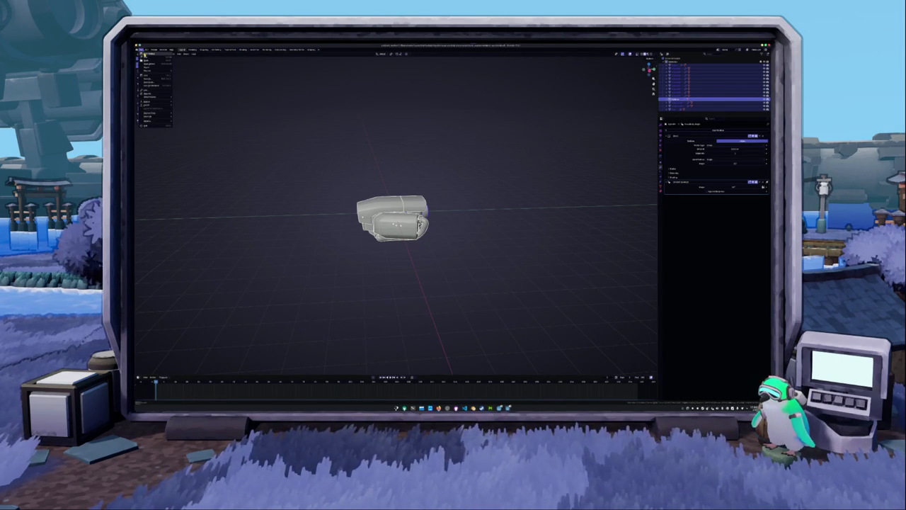
pyautogui.moveTo(313, 154)
pyautogui.mouseDown(button='middle')
pyautogui.moveTo(348, 157)
pyautogui.moveTo(334, 181)
pyautogui.mouseUp(button='middle')
pyautogui.rightClick(334, 180)
pyautogui.moveTo(320, 190)
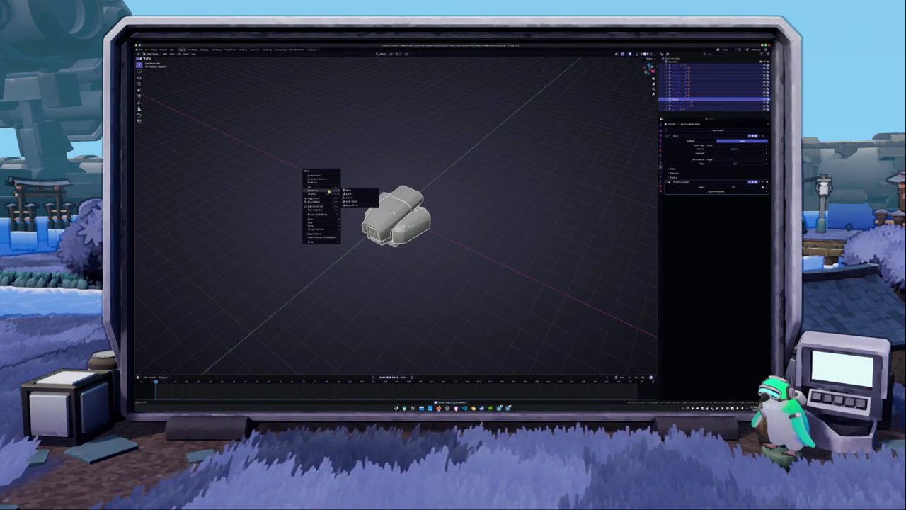
pyautogui.click(350, 192)
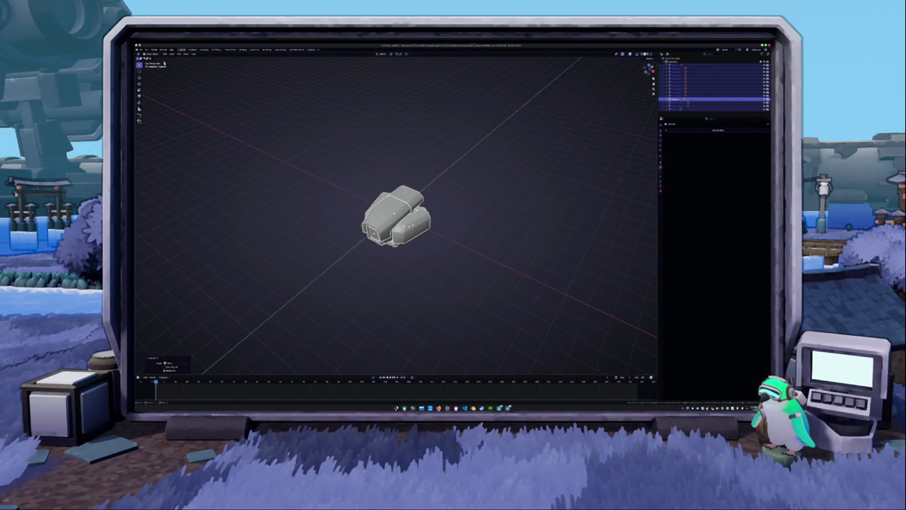
# Undo the mesh conversion, then save the scene into a new folder inside the project directory
pyautogui.hotkey('ctrl', 'z')
pyautogui.click(141, 49)
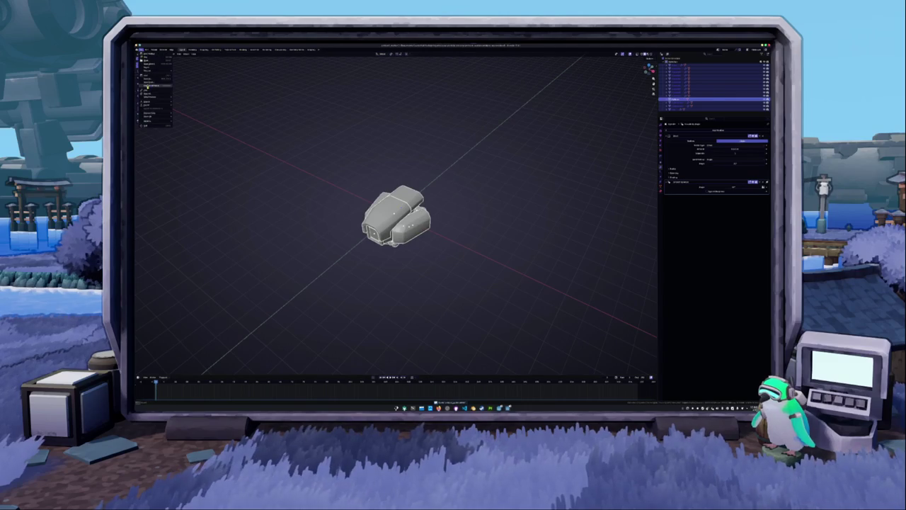
pyautogui.click(155, 83)
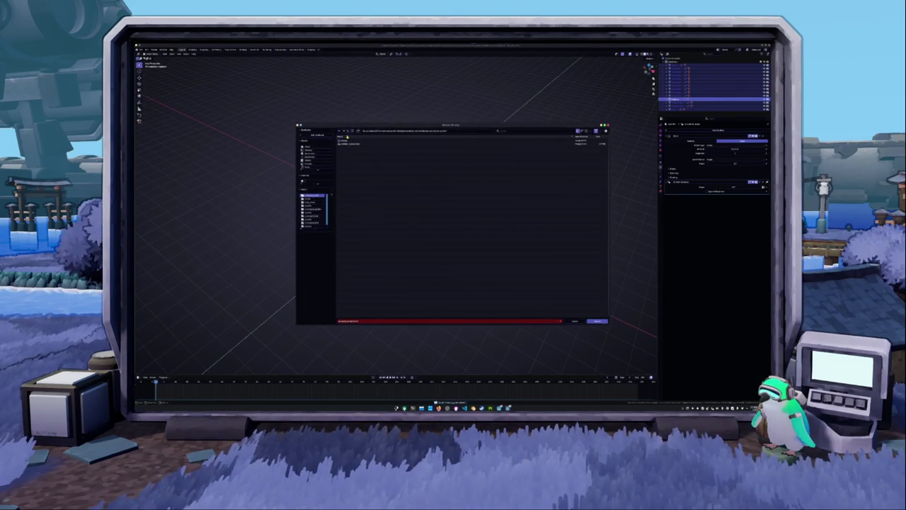
pyautogui.click(351, 141)
pyautogui.click(358, 131)
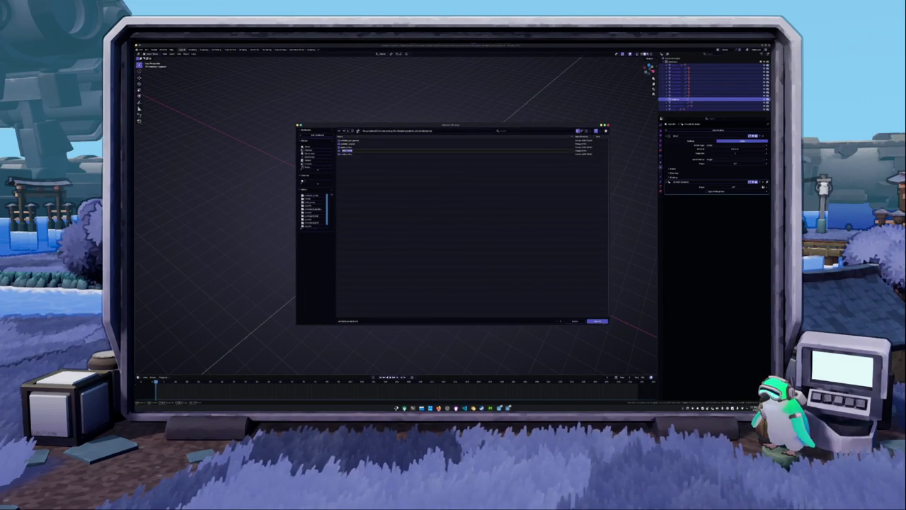
pyautogui.press('Return')
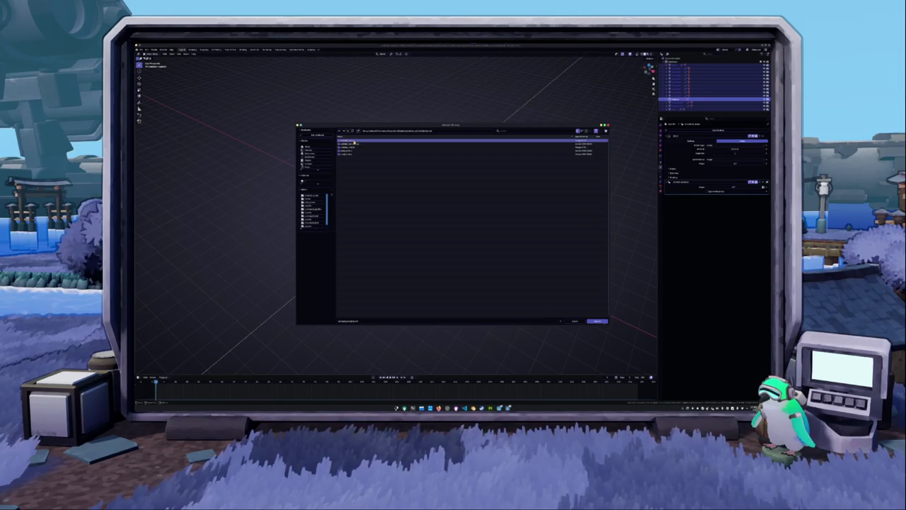
pyautogui.doubleClick(352, 143)
pyautogui.click(347, 320)
pyautogui.hotkey('ctrl', 'v')
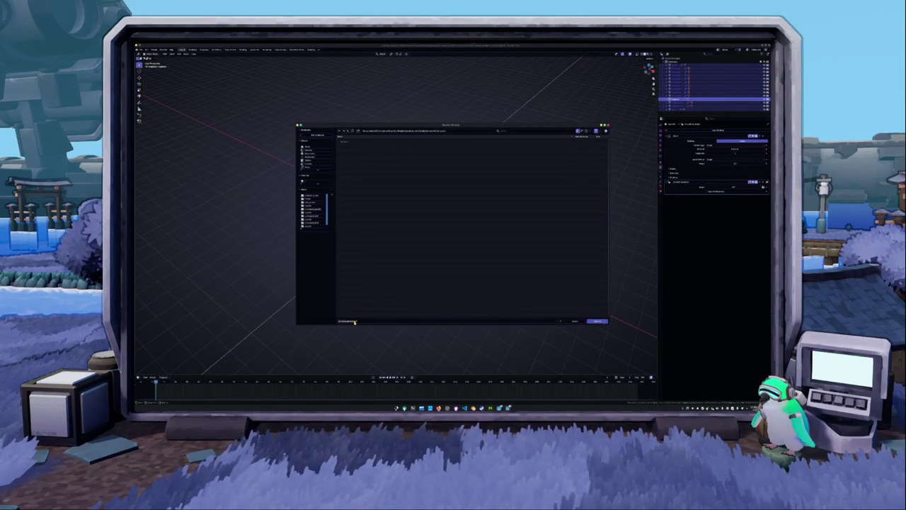
pyautogui.press('Return')
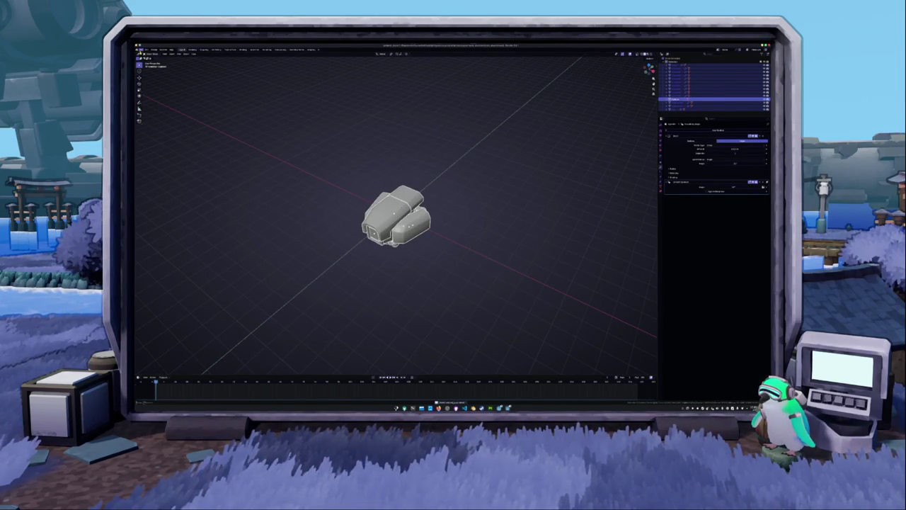
# Change the surface shading of all camera-head parts through the object context menu
pyautogui.rightClick(347, 182)
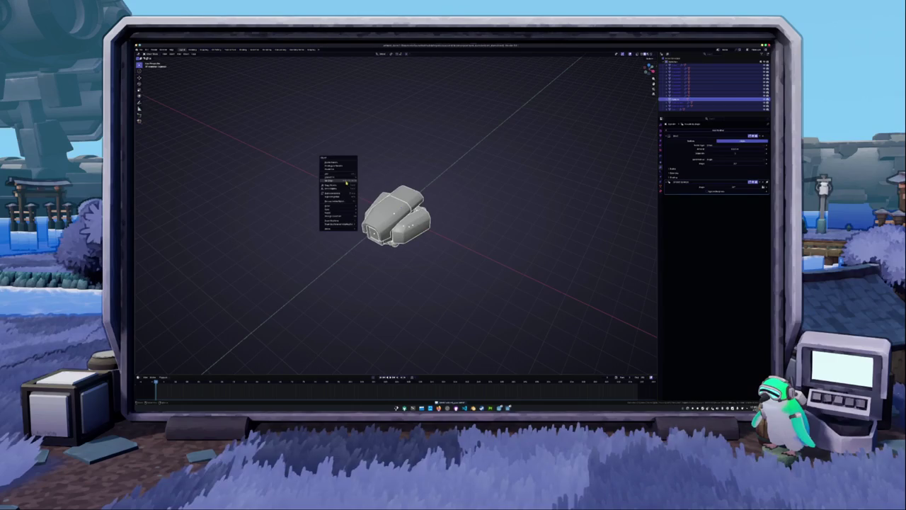
pyautogui.moveTo(333, 181)
pyautogui.click(367, 179)
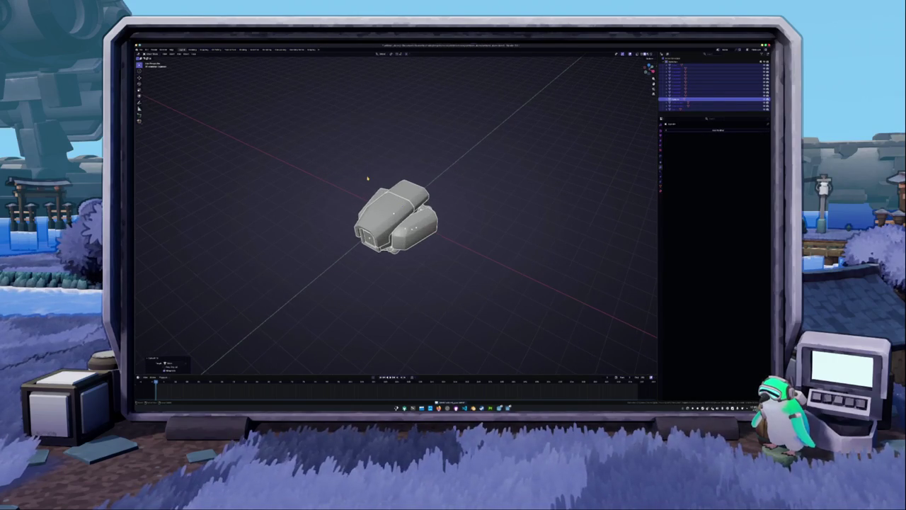
pyautogui.hotkey('ctrl', 'z')
pyautogui.rightClick(367, 178)
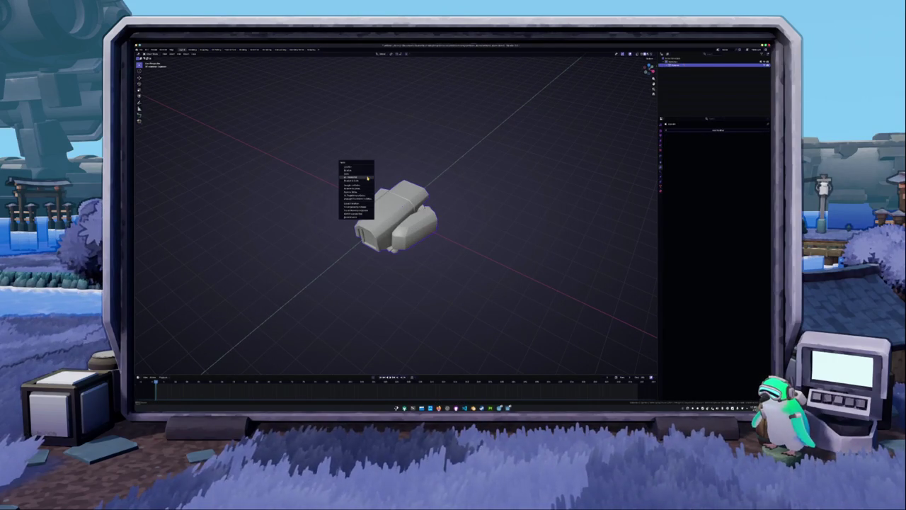
pyautogui.hotkey('ctrl', 'shift', 'z')
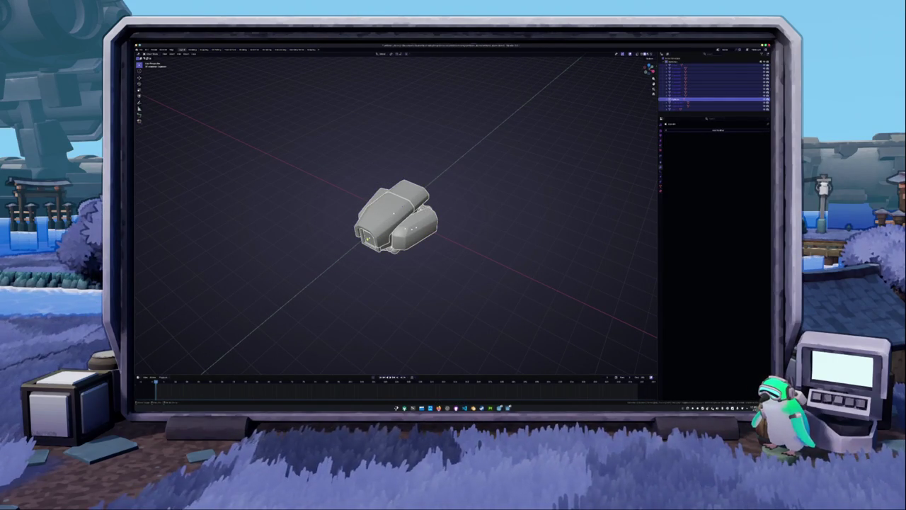
pyautogui.rightClick(397, 182)
pyautogui.click(423, 204)
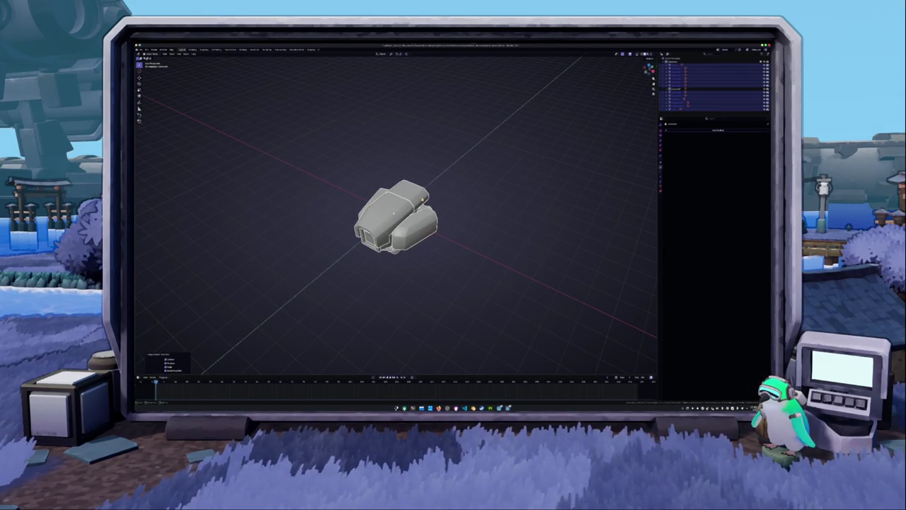
# Show the transform sidebar and join all selected parts into one object with Ctrl+J
pyautogui.press('n')
pyautogui.scroll(2, 423, 201)
pyautogui.moveTo(424, 201); pyautogui.dragTo(422, 190, button='middle')
pyautogui.rightClick(422, 190)
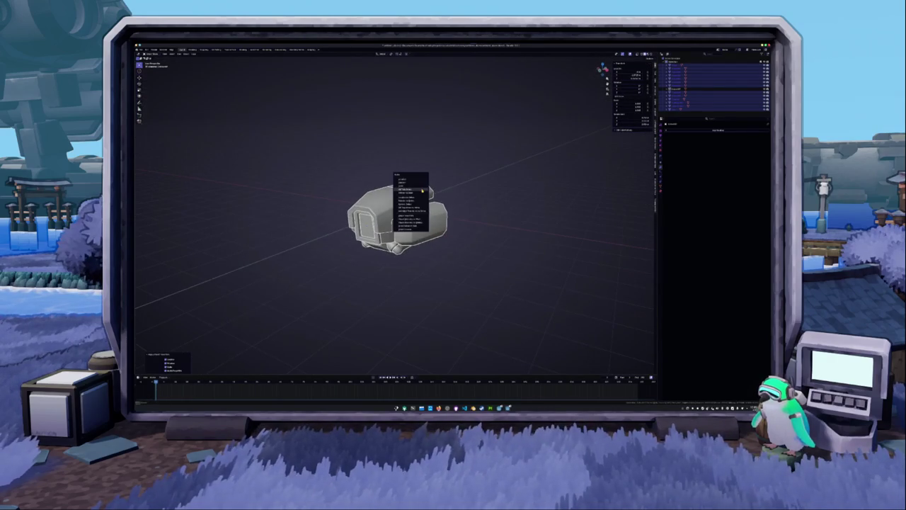
pyautogui.click(413, 201)
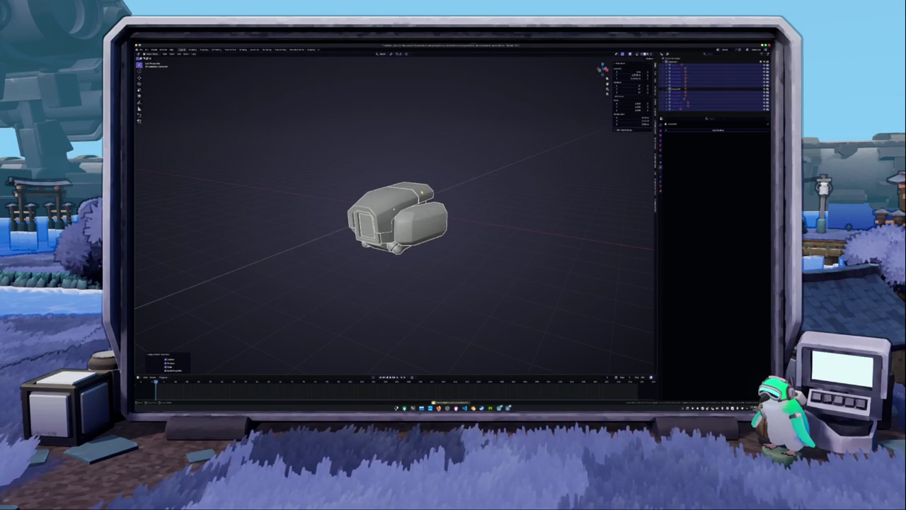
pyautogui.hotkey('ctrl', 'j')
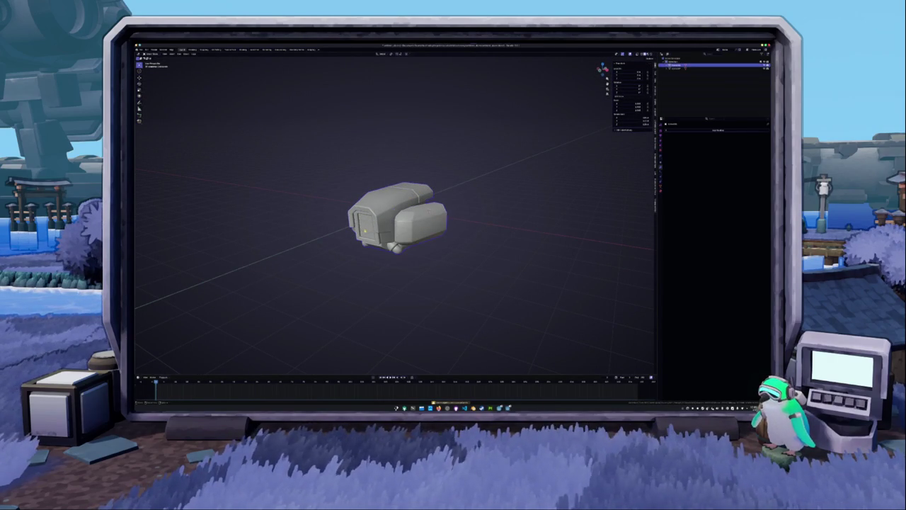
# Select the camera head model and view it side-on in orthographic view
pyautogui.click(684, 68)
pyautogui.moveTo(425, 213); pyautogui.dragTo(397, 213, button='middle')
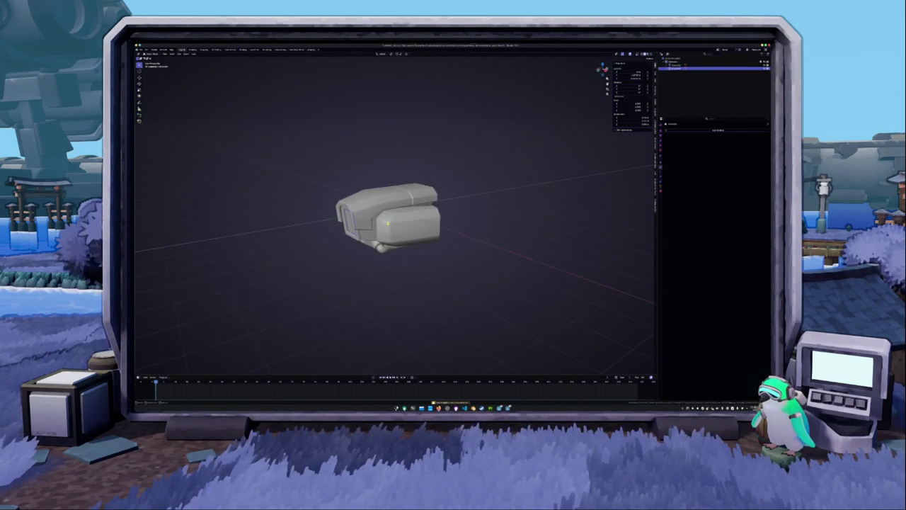
pyautogui.press('KP_3')
pyautogui.click(396, 219)
pyautogui.moveTo(330, 160)
pyautogui.mouseDown(button='middle')
pyautogui.moveTo(361, 192)
pyautogui.moveTo(458, 202)
pyautogui.mouseUp(button='middle')
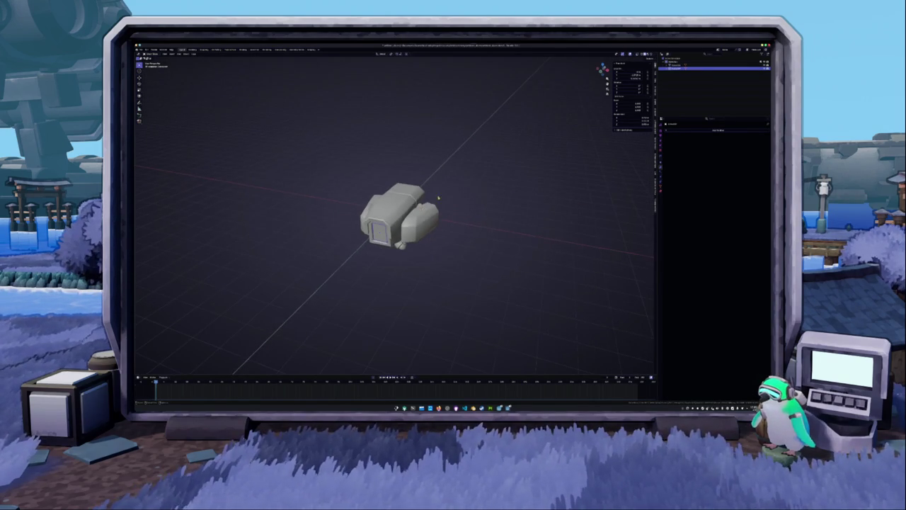
# Scale the camera head up along the Y axis and apply the new scale
pyautogui.moveTo(459, 202); pyautogui.dragTo(394, 273)
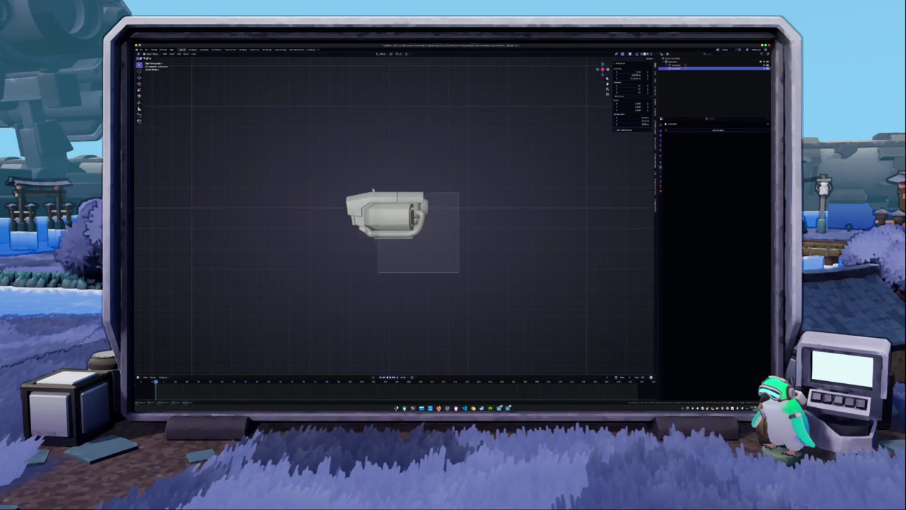
pyautogui.press('s')
pyautogui.press('y')
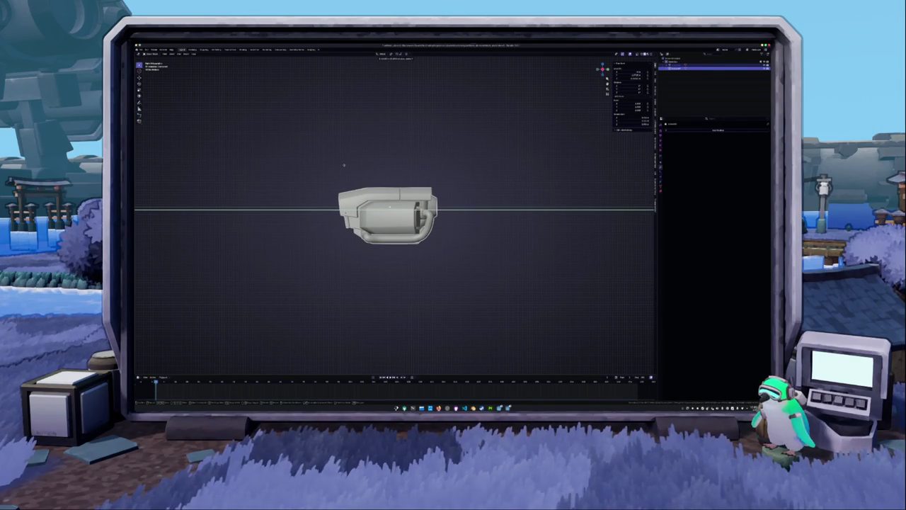
pyautogui.click(344, 166)
pyautogui.hotkey('ctrl', 'a')
pyautogui.click(344, 166)
pyautogui.click(345, 168)
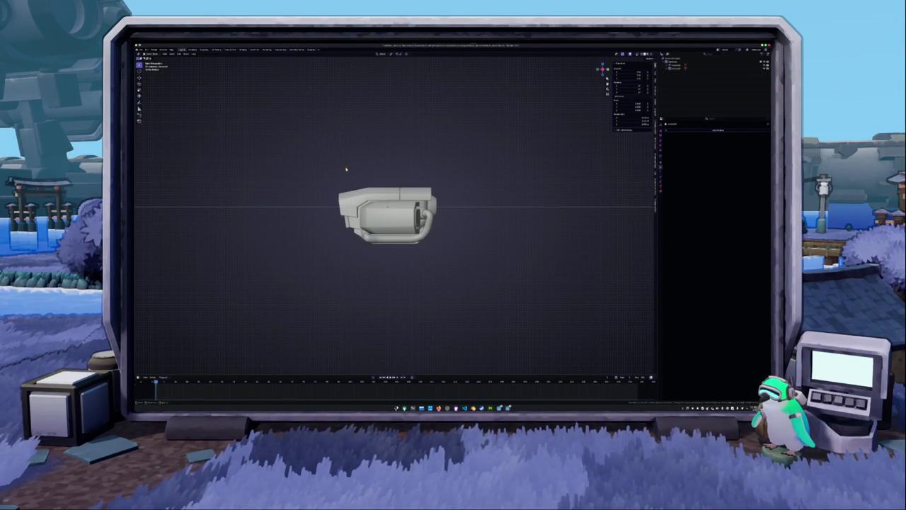
pyautogui.moveTo(345, 168); pyautogui.dragTo(396, 205, button='middle')
# Rename the camera head object to 'camera'
pyautogui.click(407, 211)
pyautogui.press('F2')
pyautogui.write('camera')
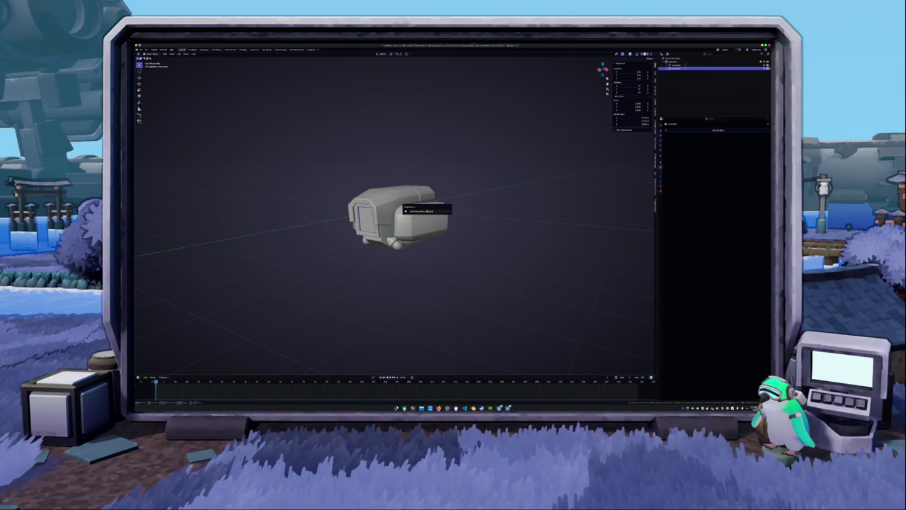
# Confirm the name 'camera' and rename the object above it in the Outliner
pyautogui.press('Return')
pyautogui.click(681, 68)
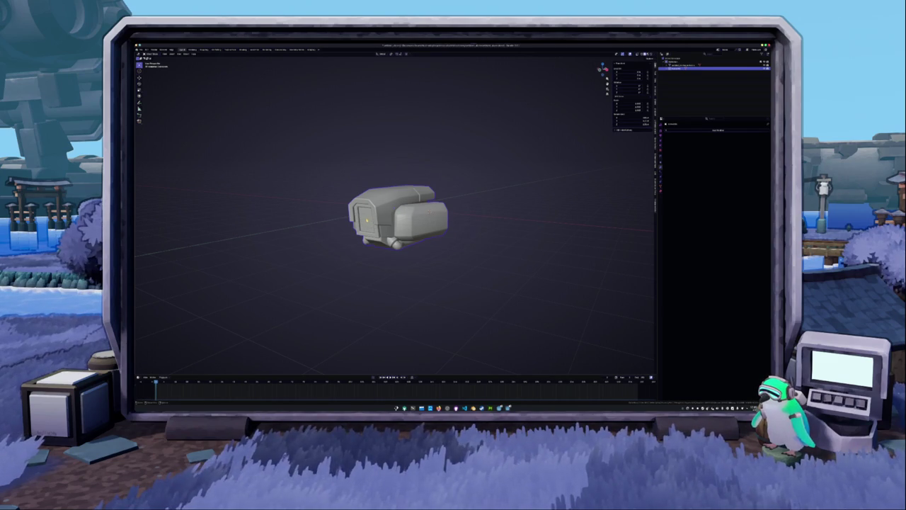
pyautogui.click(681, 65)
pyautogui.press('F2')
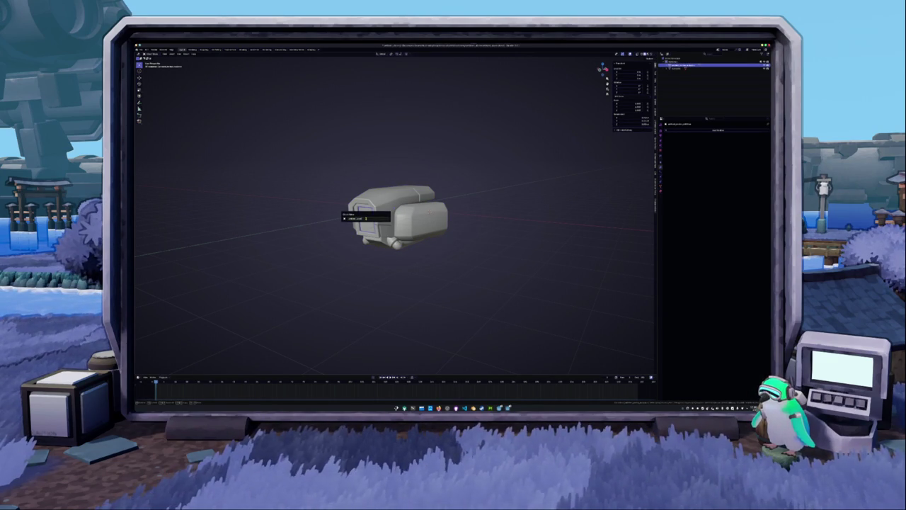
pyautogui.press('Return')
# Select the previous object in the Outliner and begin renaming it
pyautogui.click(681, 69)
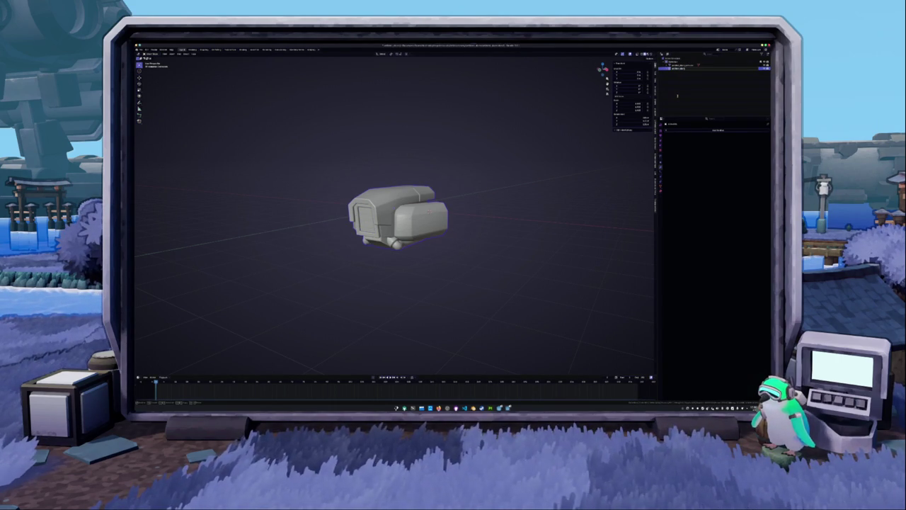
pyautogui.press('Up')
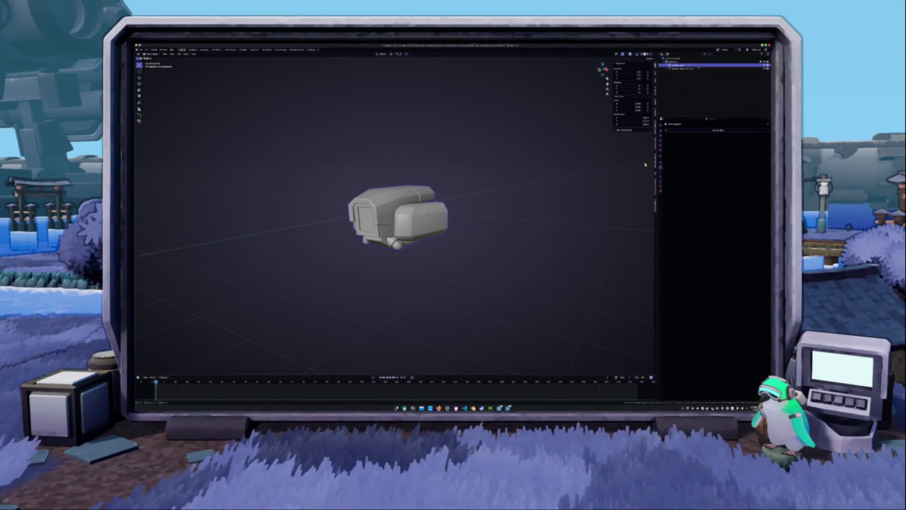
pyautogui.press('F2')
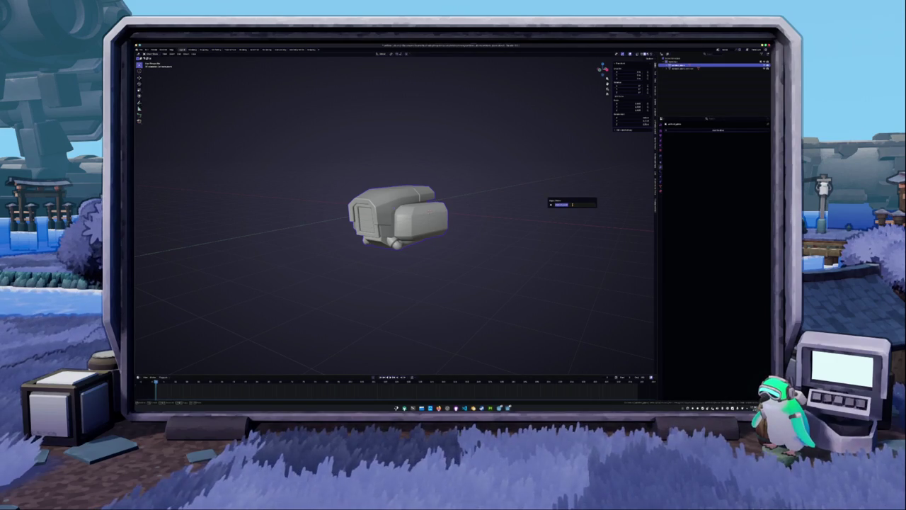
# Create a new material for the camera head in Material Properties
pyautogui.click(662, 188)
pyautogui.click(694, 145)
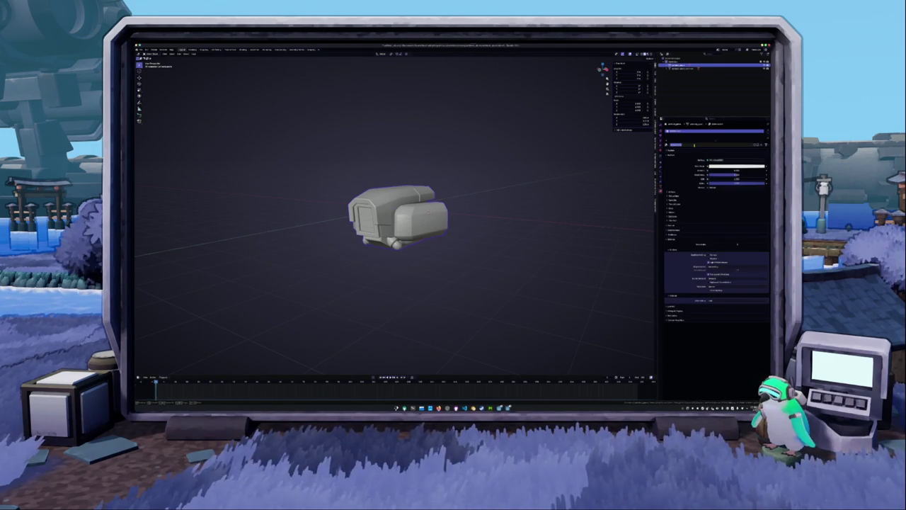
pyautogui.hotkey('ctrl', 'z')
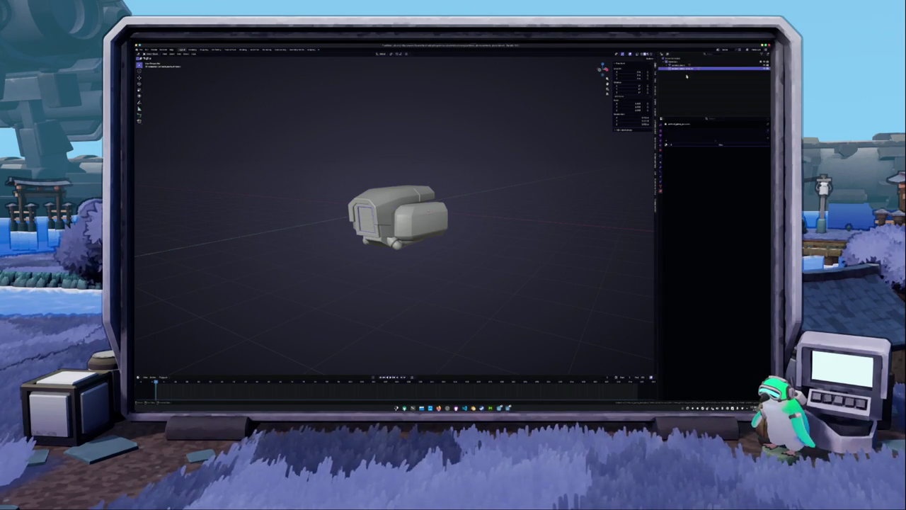
pyautogui.click(686, 146)
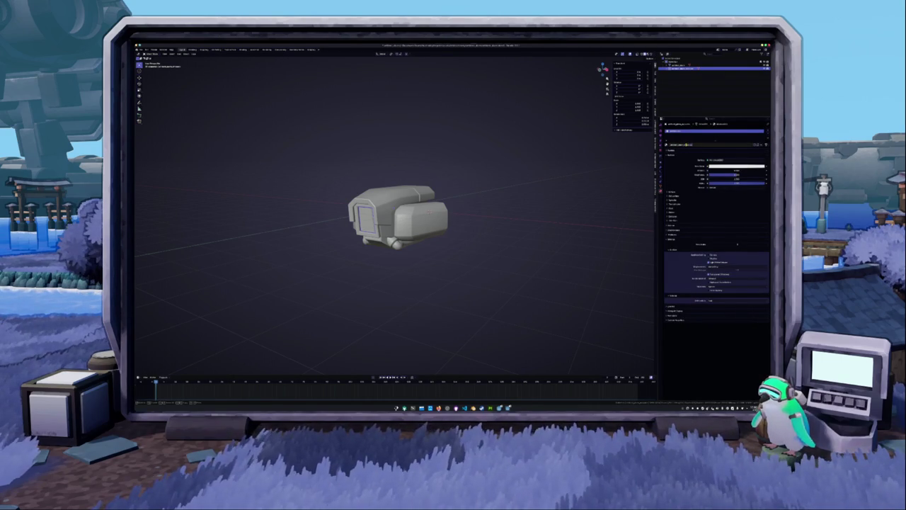
pyautogui.click(662, 185)
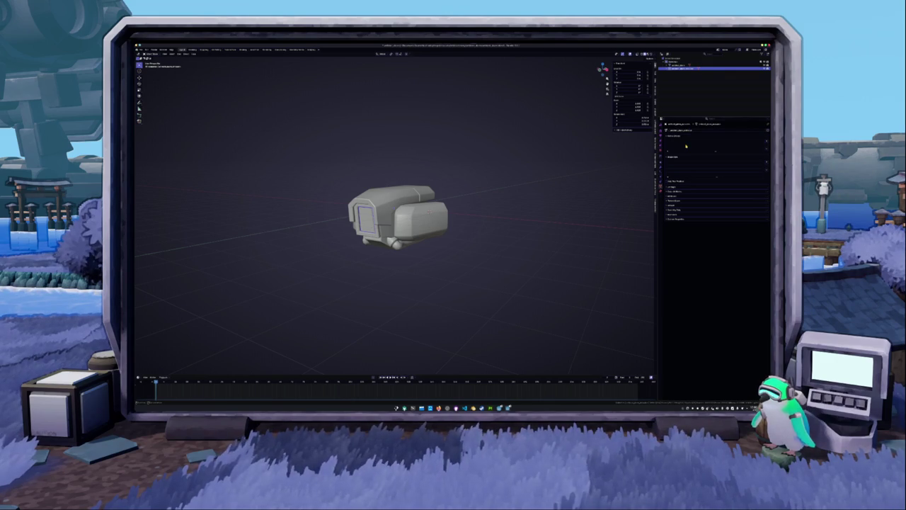
# Select the camera head and switch to the UV Editing workspace
pyautogui.click(409, 213)
pyautogui.rightClick(412, 212)
pyautogui.click(412, 213)
pyautogui.click(213, 49)
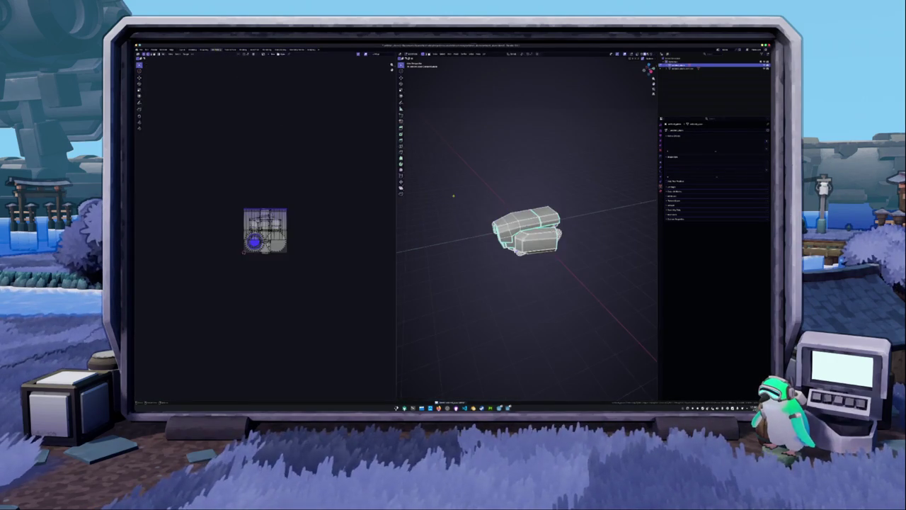
# Re-unwrap the camera head with Smart UV Project
pyautogui.press('u')
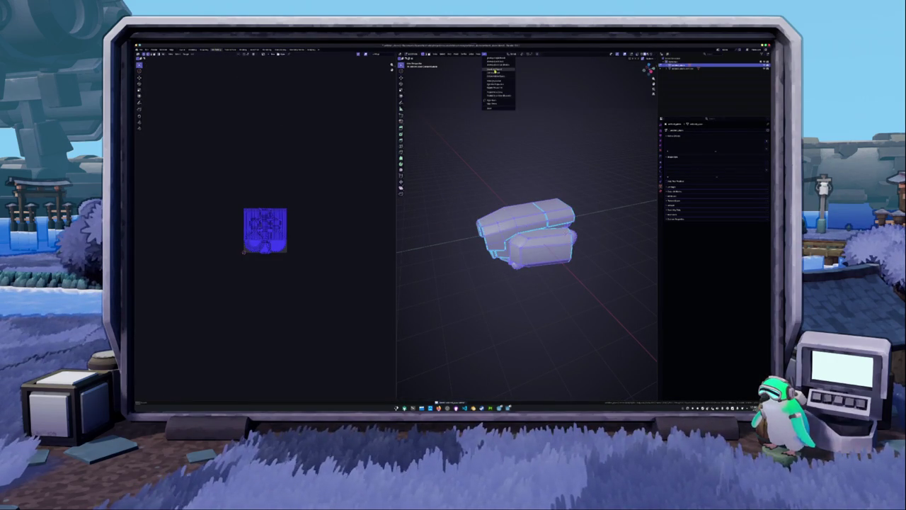
pyautogui.click(496, 68)
pyautogui.click(487, 101)
pyautogui.scroll(4, 320, 172)
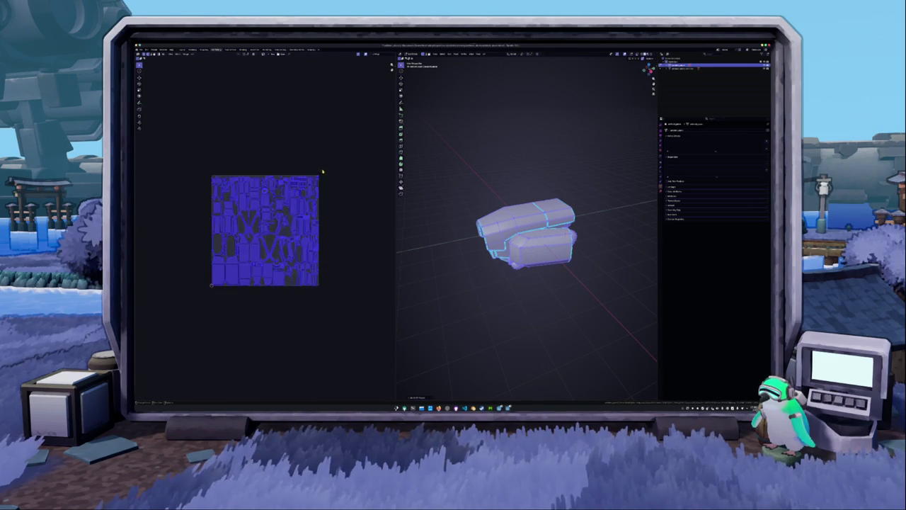
pyautogui.scroll(2, 319, 172)
# Pack the UV islands from the sidebar, leave edit mode, and select the front panel's UVs
pyautogui.press('n')
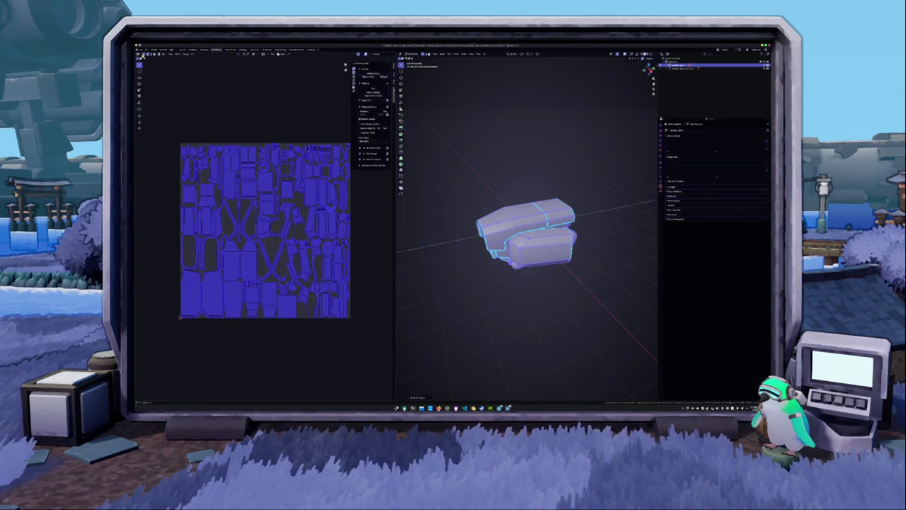
pyautogui.click(370, 90)
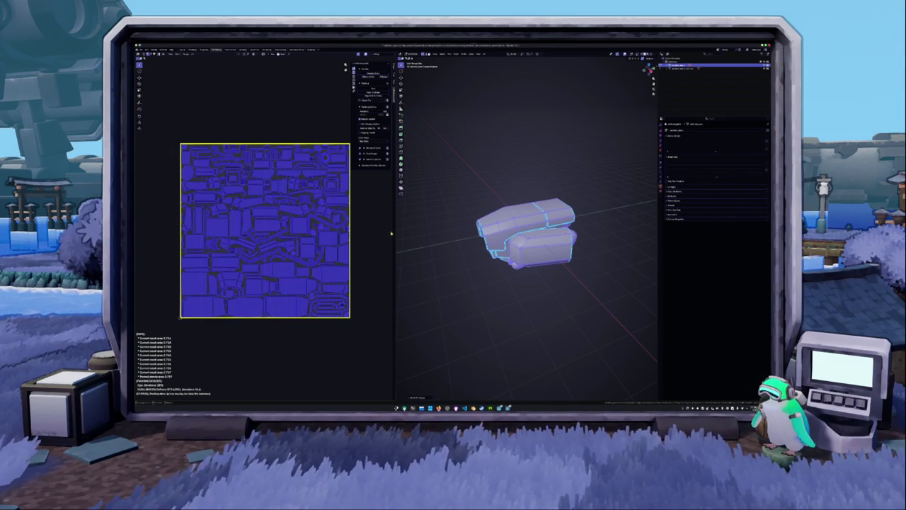
pyautogui.press('Tab')
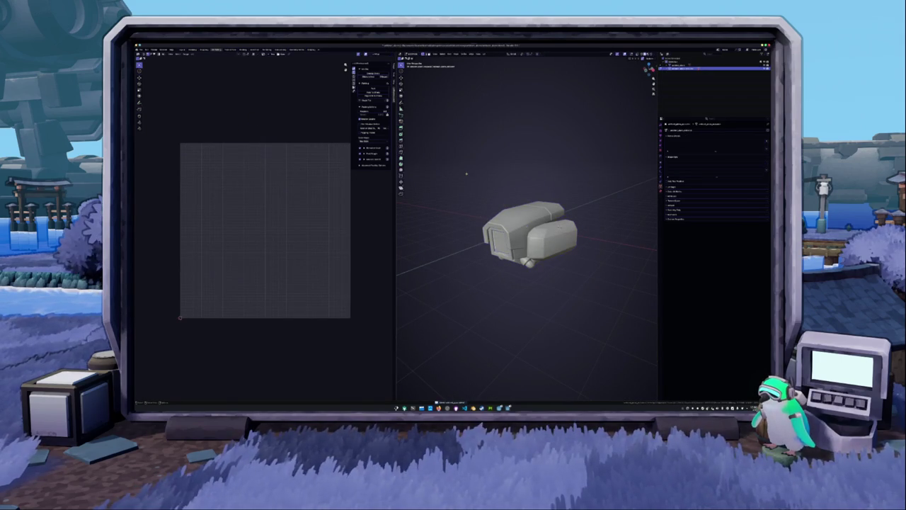
pyautogui.press('a')
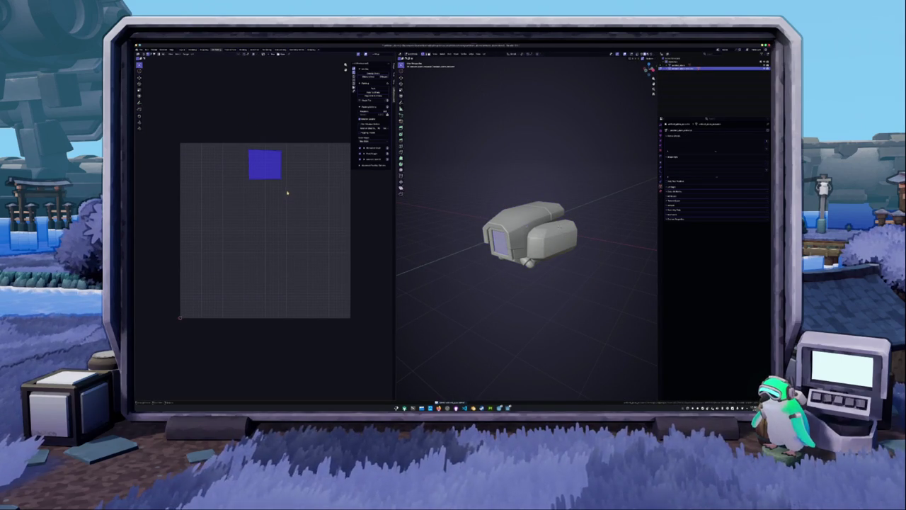
# Reset the front panel's UVs so its island fills the whole UV square
pyautogui.click(189, 55)
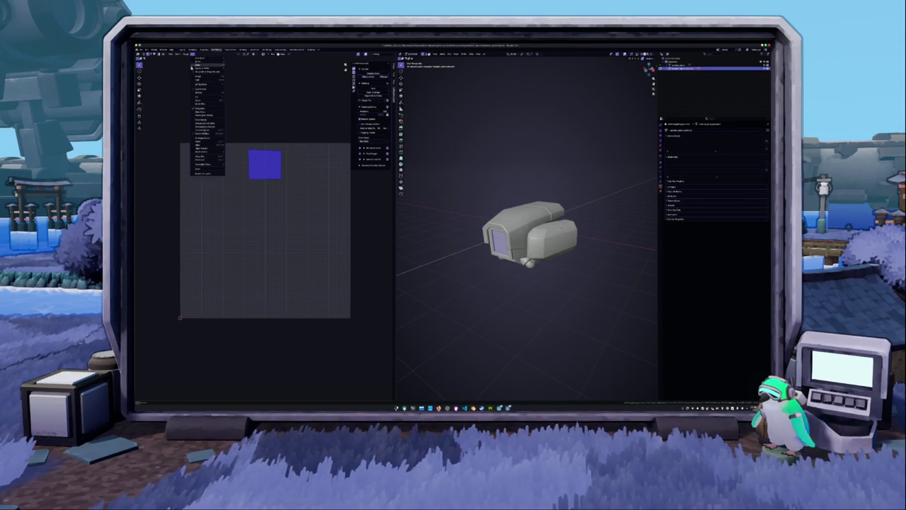
pyautogui.click(205, 171)
pyautogui.press('Tab')
pyautogui.press('Tab')
# Save the UV image into the project's destination folder
pyautogui.click(179, 51)
pyautogui.click(195, 131)
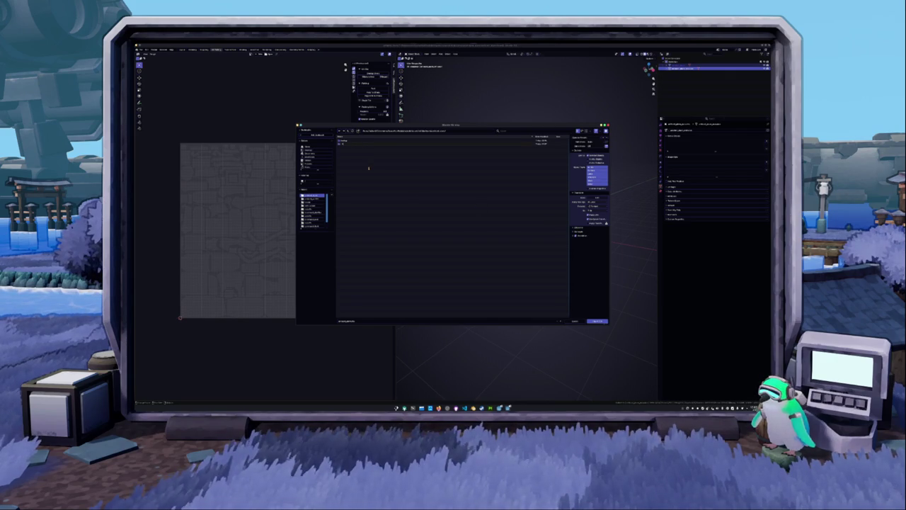
pyautogui.doubleClick(351, 145)
pyautogui.click(599, 321)
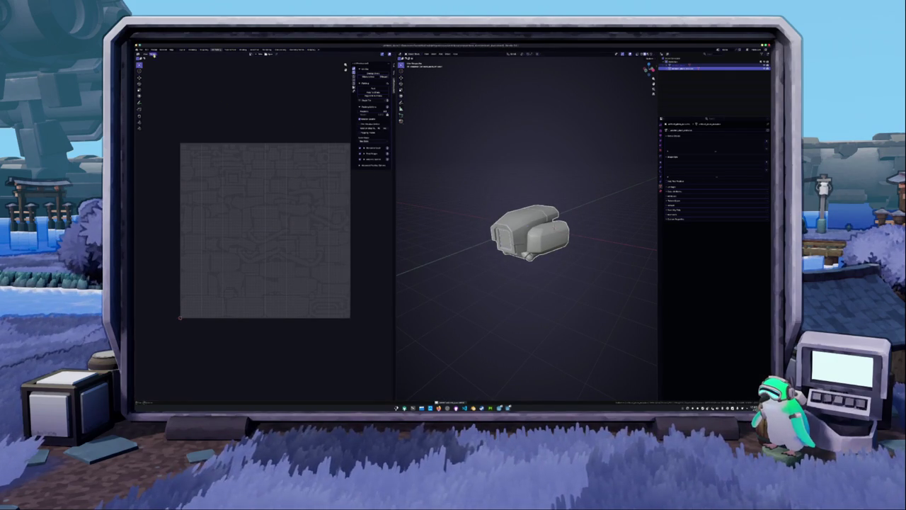
pyautogui.click(142, 49)
pyautogui.moveTo(150, 104)
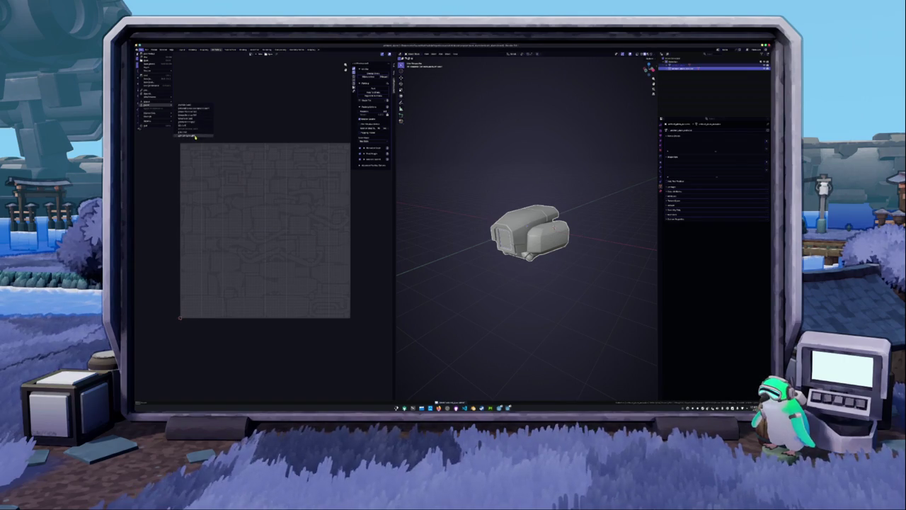
# Export the camera head model to a 3D file after expanding its export option panels
pyautogui.click(191, 134)
pyautogui.click(580, 154)
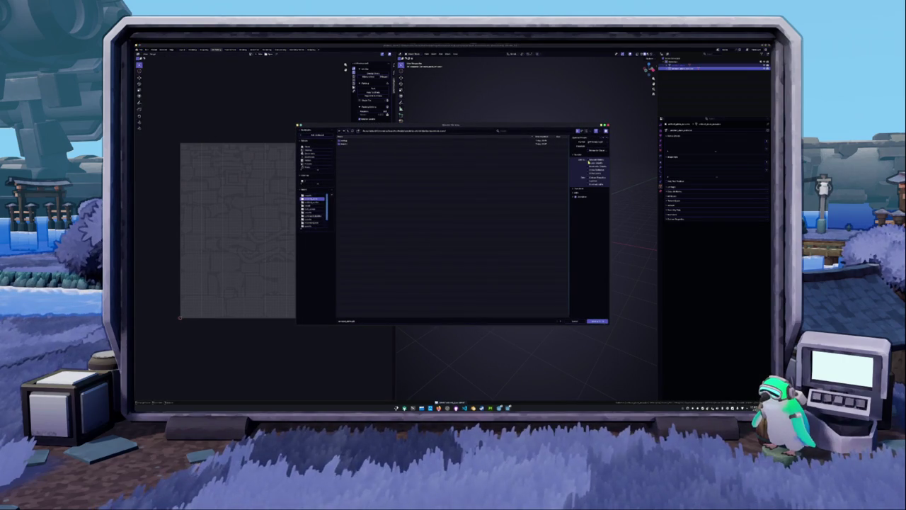
pyautogui.click(578, 205)
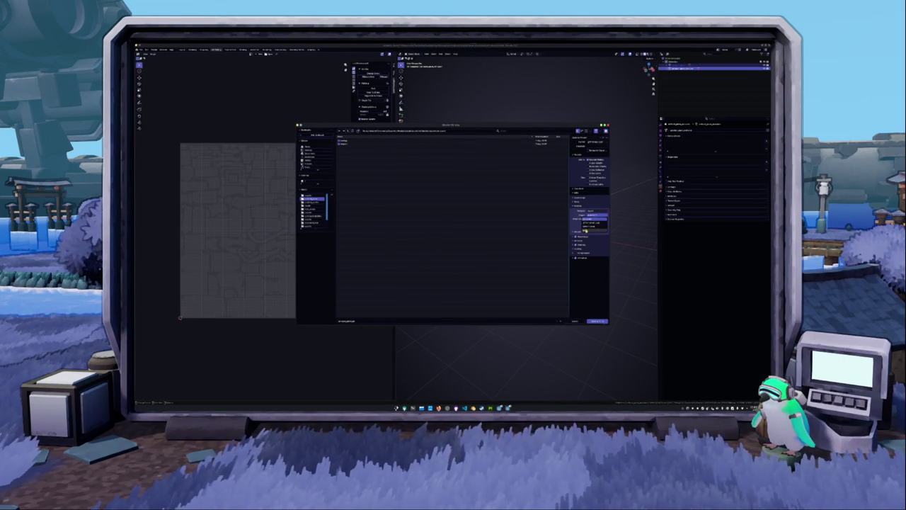
pyautogui.click(579, 254)
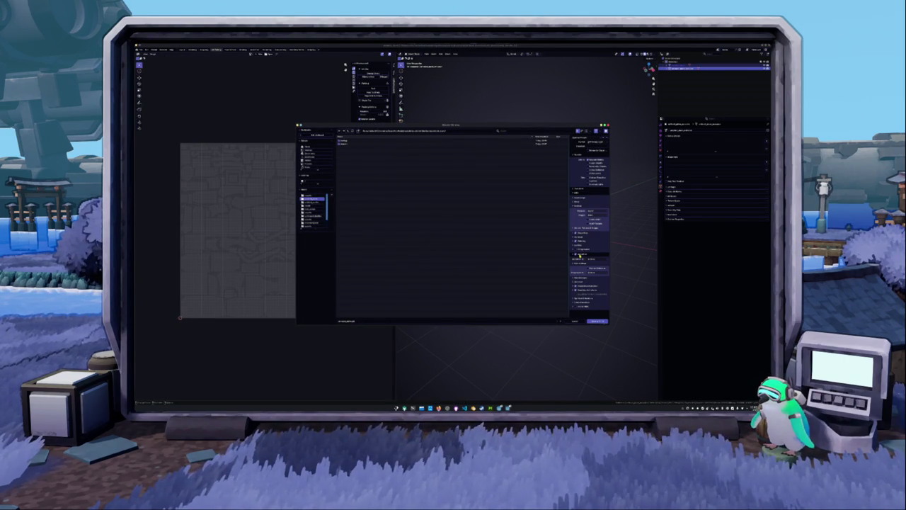
pyautogui.click(598, 323)
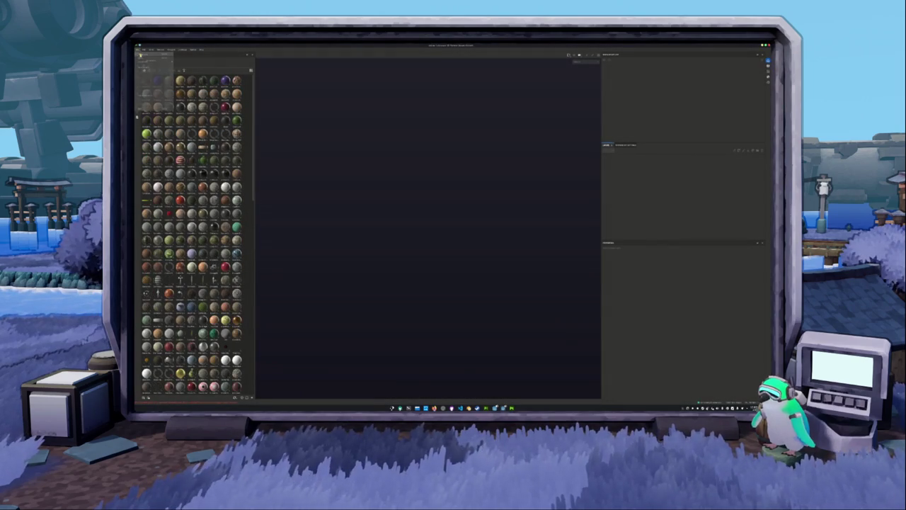
# Start a new Substance Painter project and choose the exported camera head mesh as its mesh
pyautogui.hotkey('ctrl', 'n')
pyautogui.click(482, 181)
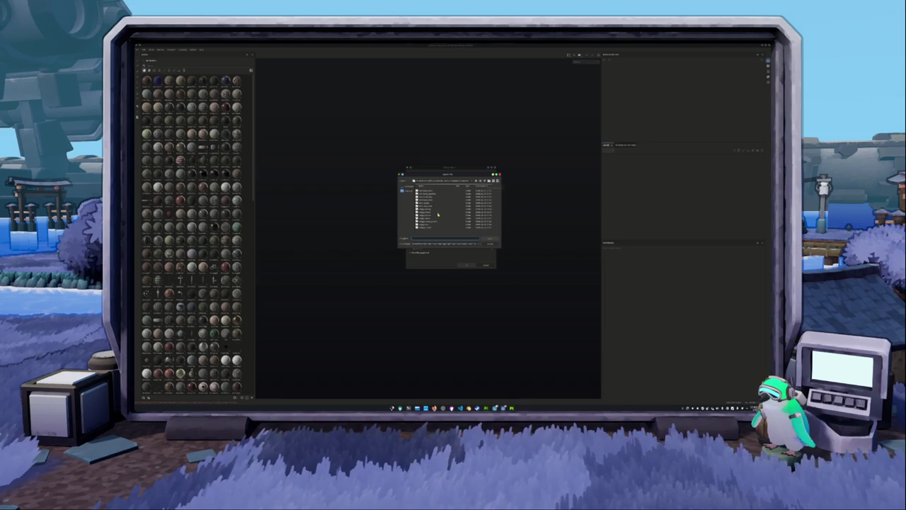
pyautogui.doubleClick(433, 216)
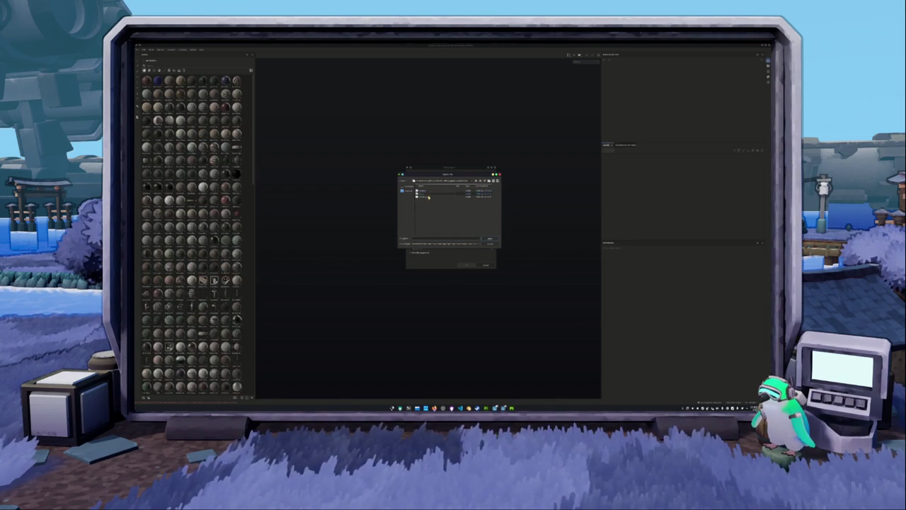
pyautogui.click(428, 198)
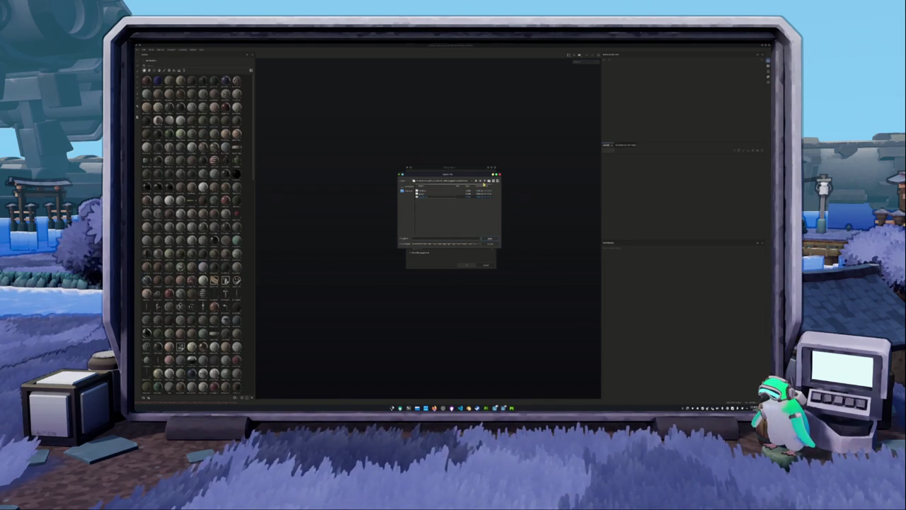
pyautogui.doubleClick(428, 198)
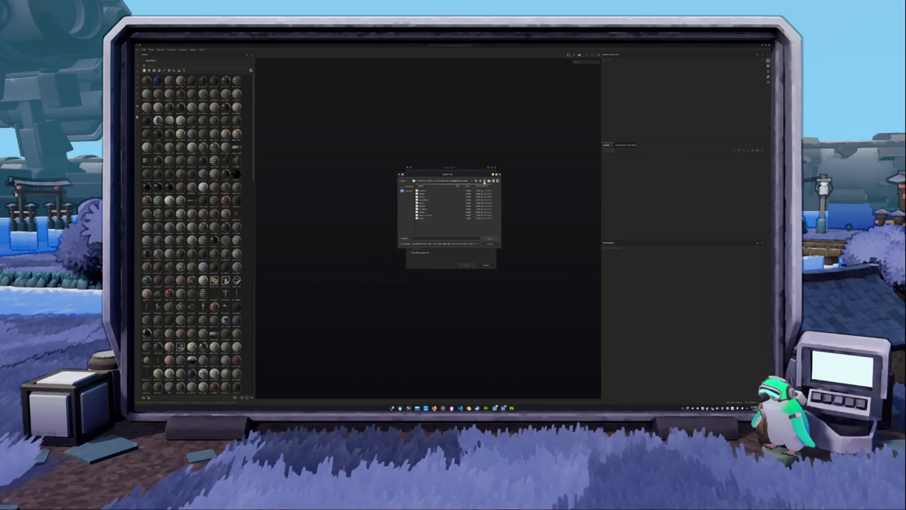
pyautogui.doubleClick(428, 202)
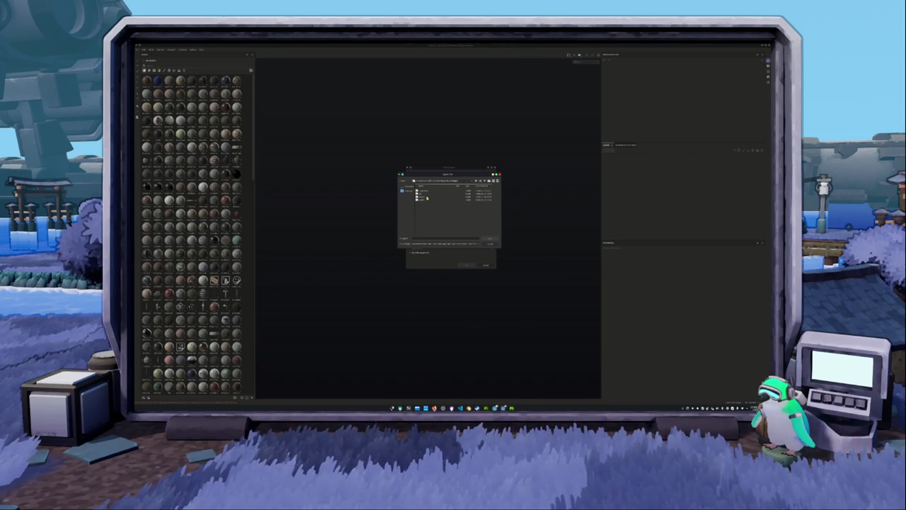
pyautogui.doubleClick(422, 201)
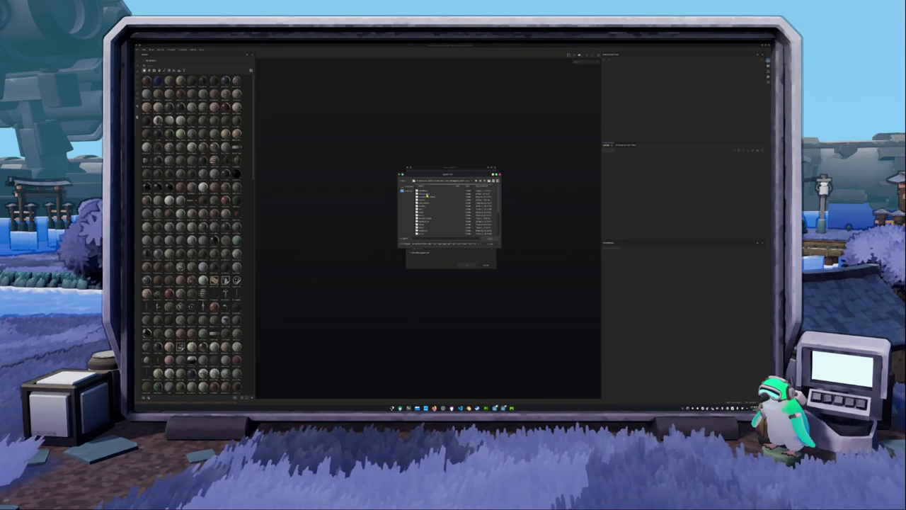
pyautogui.doubleClick(424, 207)
pyautogui.doubleClick(423, 192)
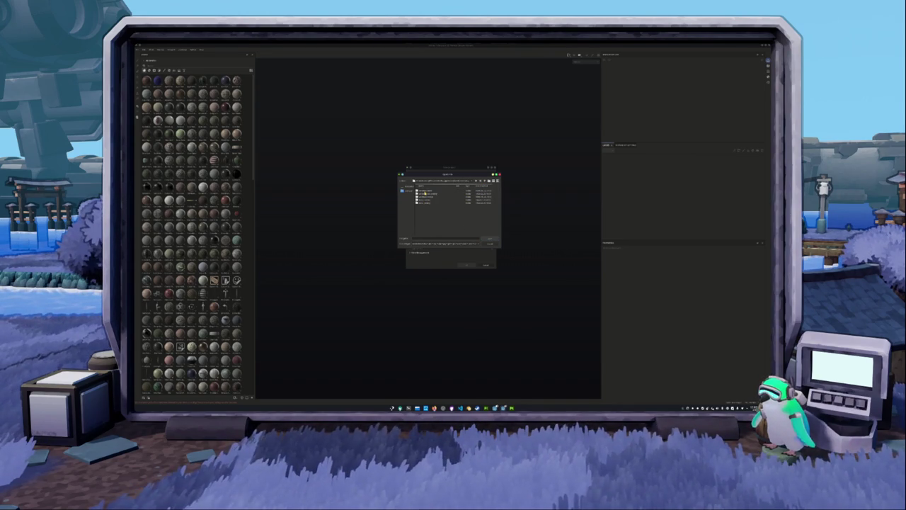
pyautogui.doubleClick(427, 192)
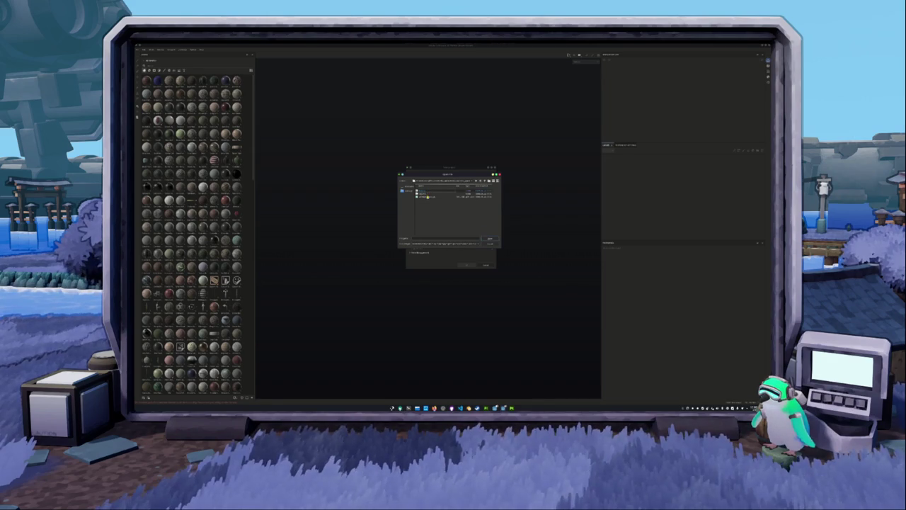
pyautogui.doubleClick(423, 196)
# Change one import setting and create the project with the mesh loaded
pyautogui.click(437, 191)
pyautogui.click(438, 203)
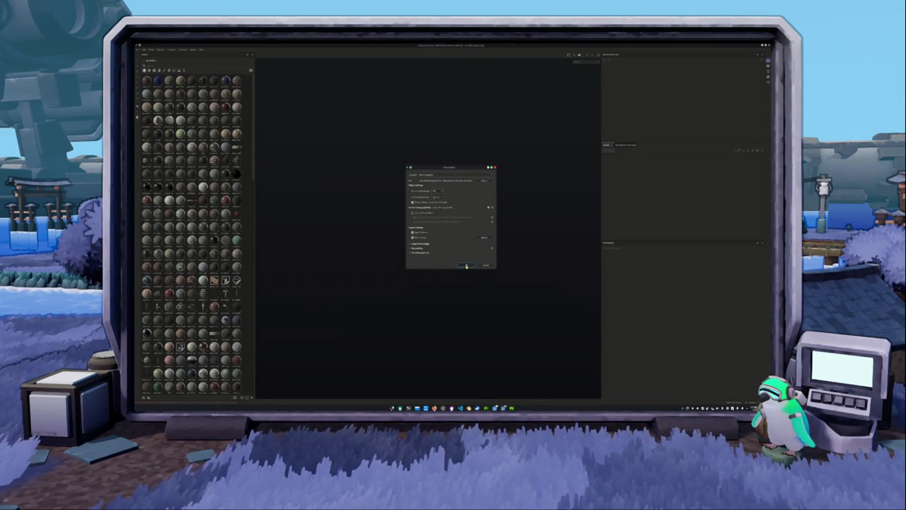
pyautogui.click(466, 266)
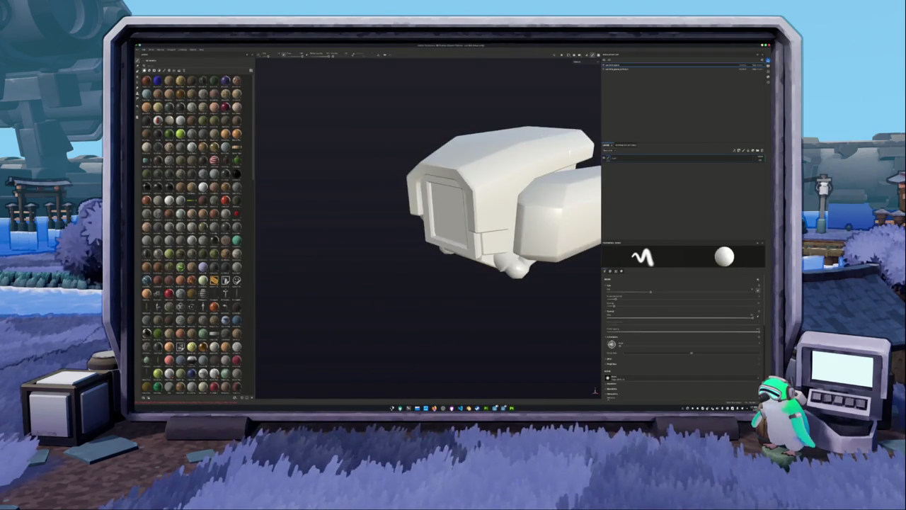
# Save the camera head Painter project into the project folder
pyautogui.keyDown('alt'); pyautogui.moveTo(417, 242); pyautogui.dragTo(443, 233); pyautogui.keyUp('alt')
pyautogui.hotkey('ctrl', 's')
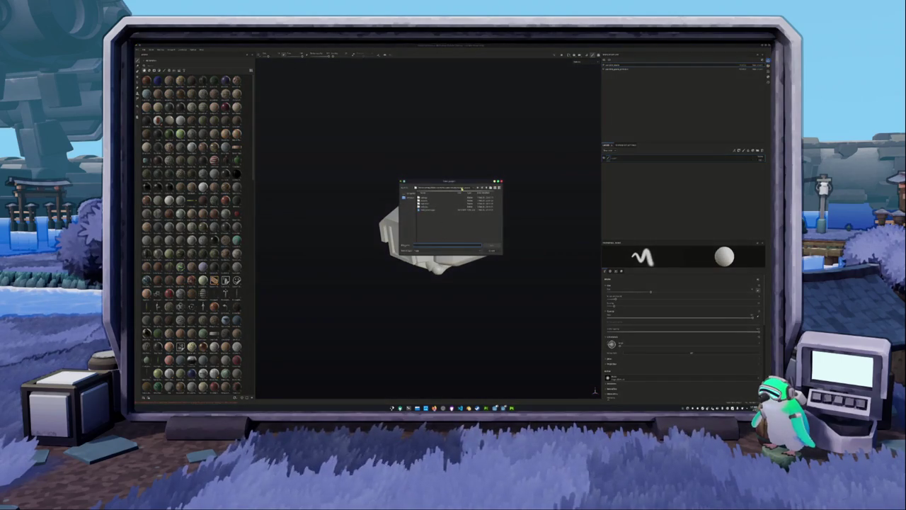
pyautogui.doubleClick(425, 210)
pyautogui.click(487, 187)
pyautogui.press('Return')
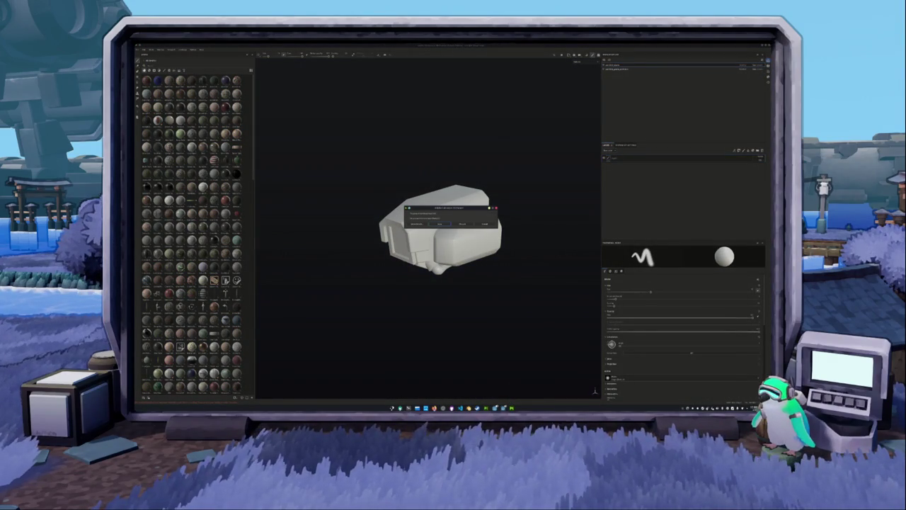
# Dismiss the prompt and jump to the project location through the recent folders list
pyautogui.click(440, 223)
pyautogui.click(463, 186)
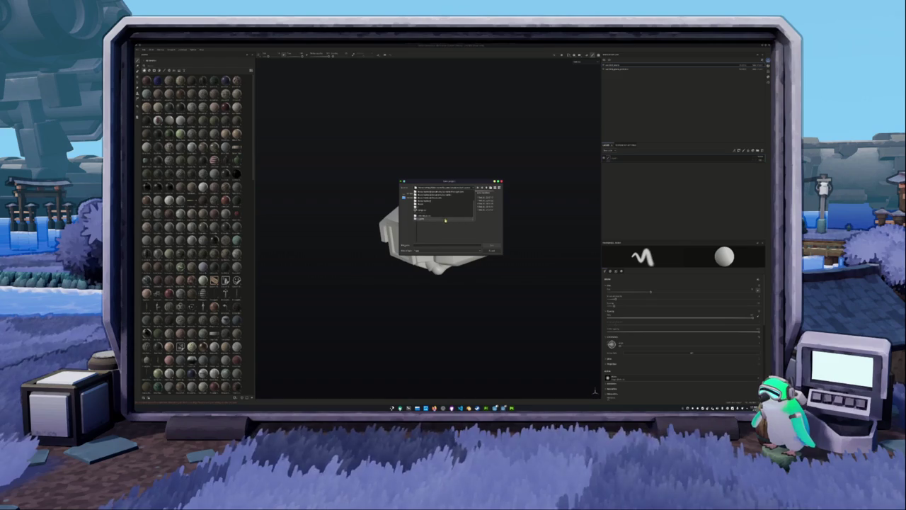
pyautogui.click(445, 219)
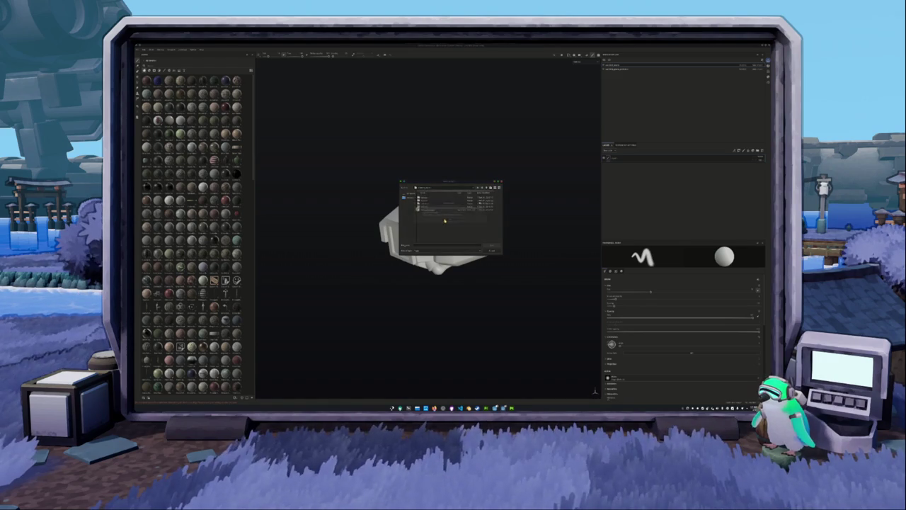
pyautogui.click(463, 186)
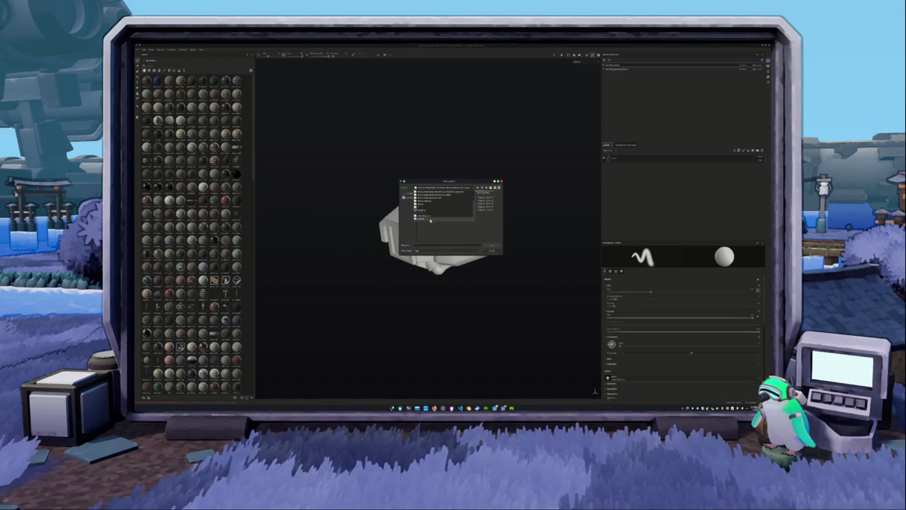
pyautogui.click(430, 220)
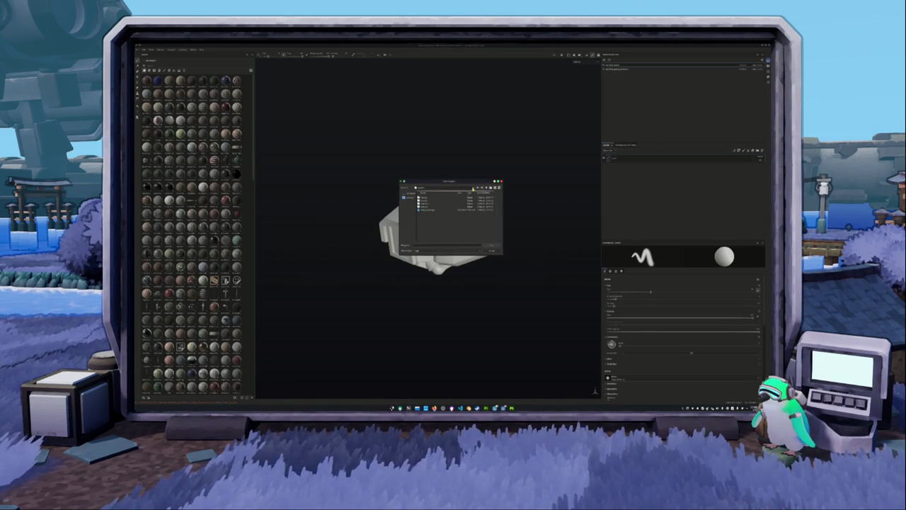
# Go down through the nested subfolders to the target folder and enter the name 'texture'
pyautogui.doubleClick(425, 203)
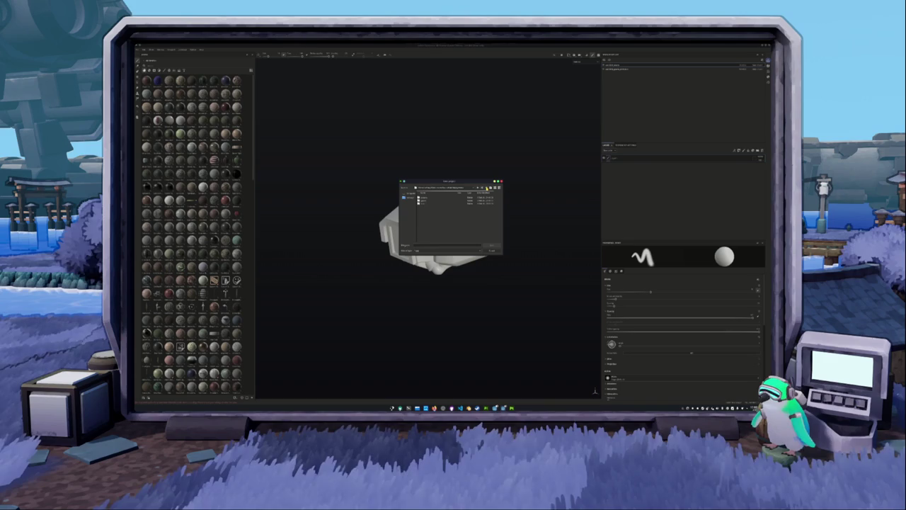
pyautogui.doubleClick(425, 204)
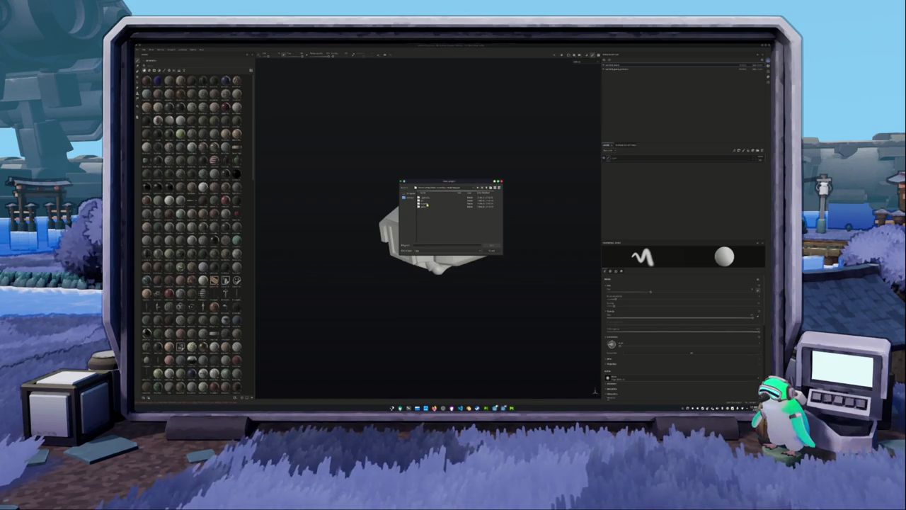
pyautogui.doubleClick(424, 204)
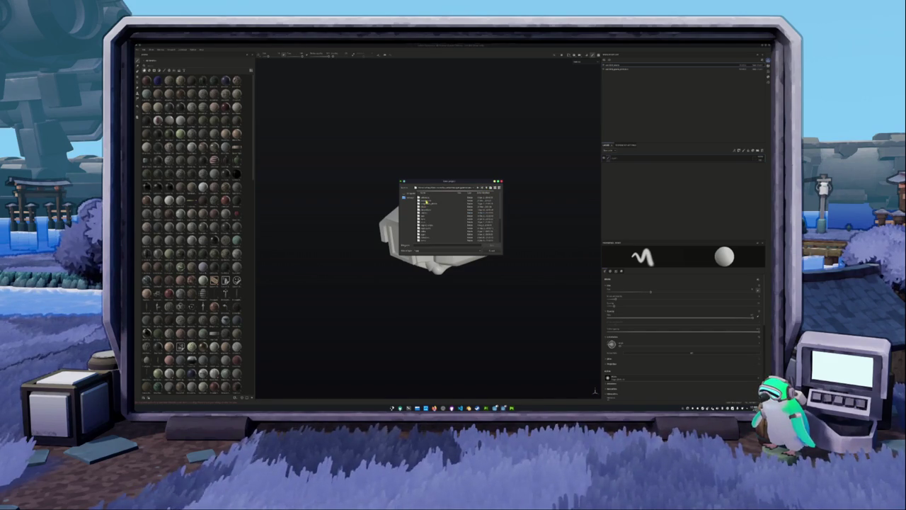
pyautogui.doubleClick(426, 212)
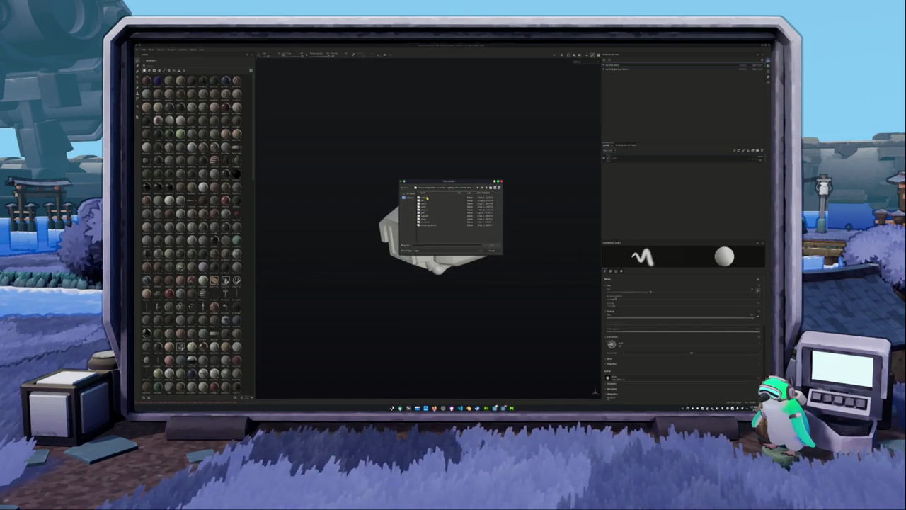
pyautogui.doubleClick(426, 201)
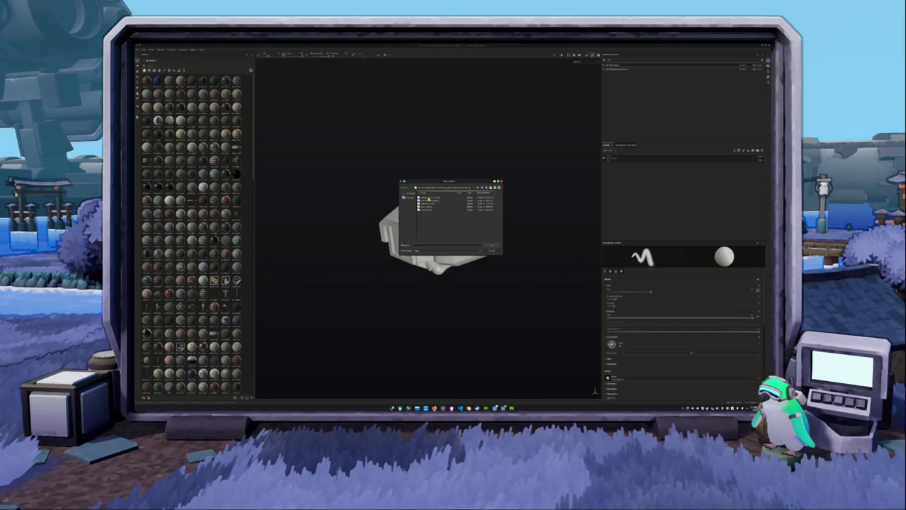
pyautogui.doubleClick(429, 200)
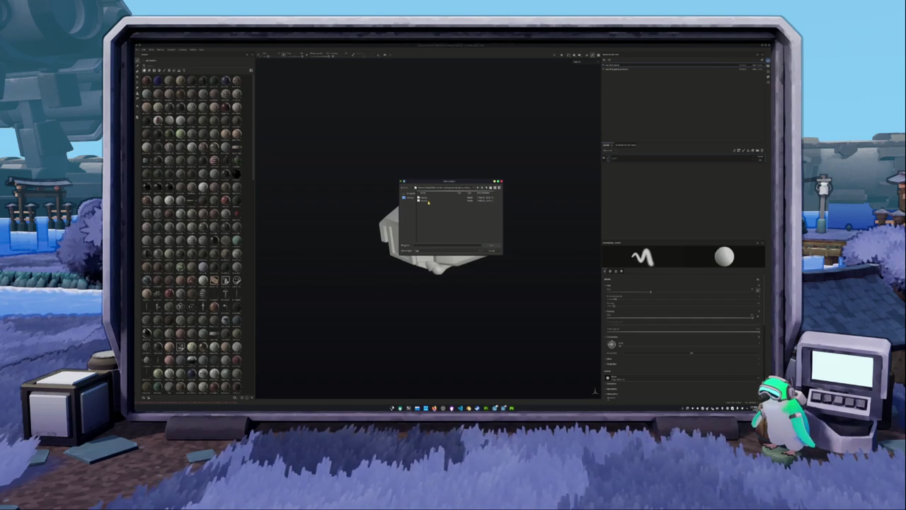
pyautogui.click(422, 244)
pyautogui.write('texture')
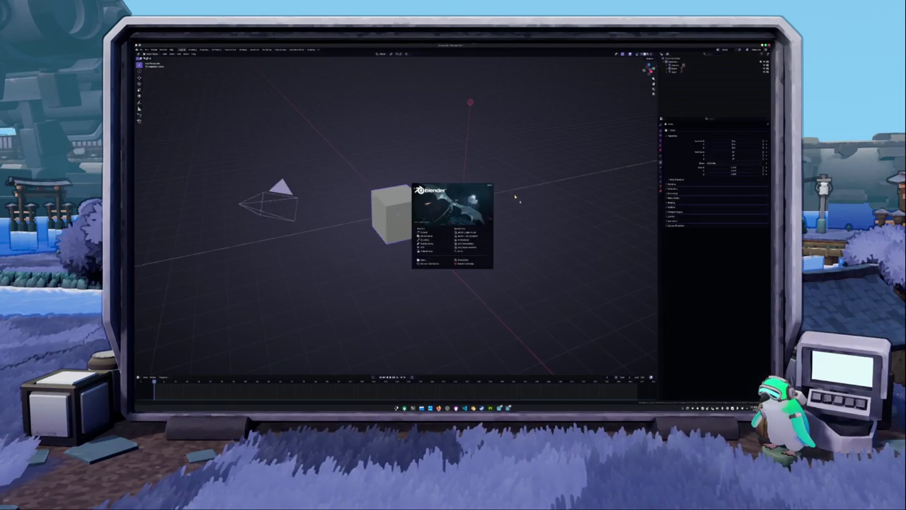
# Expand the project folders in Dolphin to reveal the Blender files
pyautogui.click(464, 206)
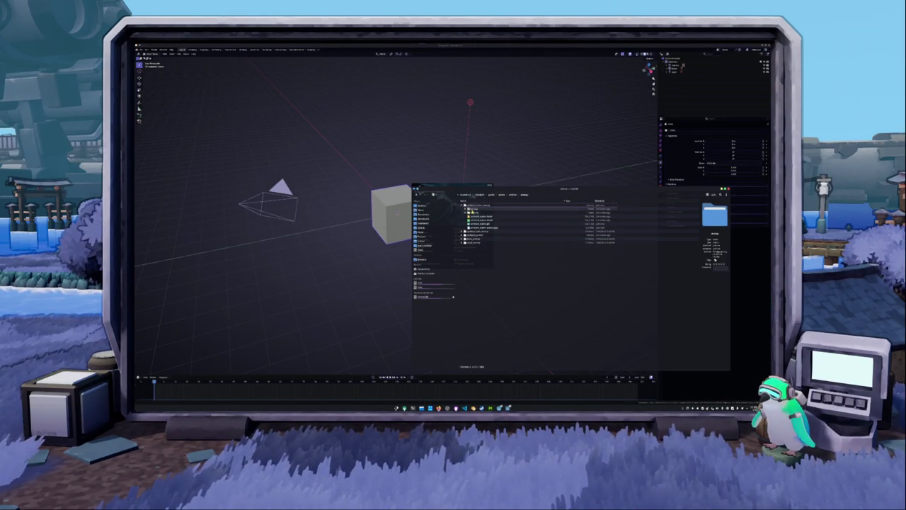
pyautogui.click(488, 217)
pyautogui.click(491, 218)
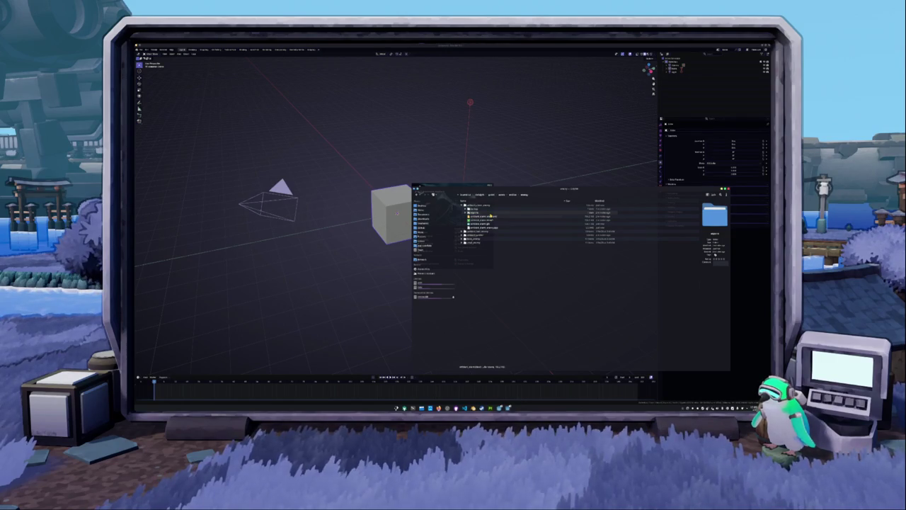
pyautogui.press('Down')
pyautogui.doubleClick(490, 216)
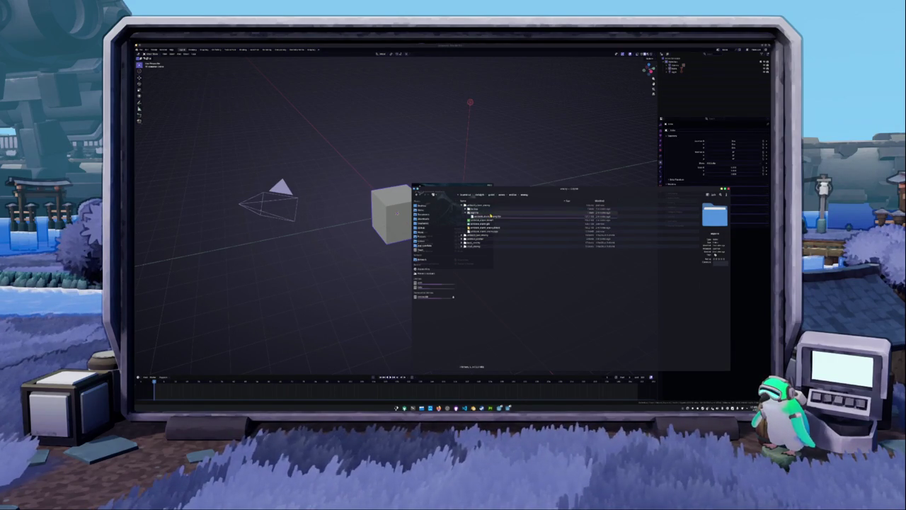
# Select the camera head .blend file and open it in Blender
pyautogui.press('Down')
pyautogui.press('Down')
pyautogui.press('Up')
pyautogui.press('Up')
pyautogui.press('Down')
pyautogui.press('Down')
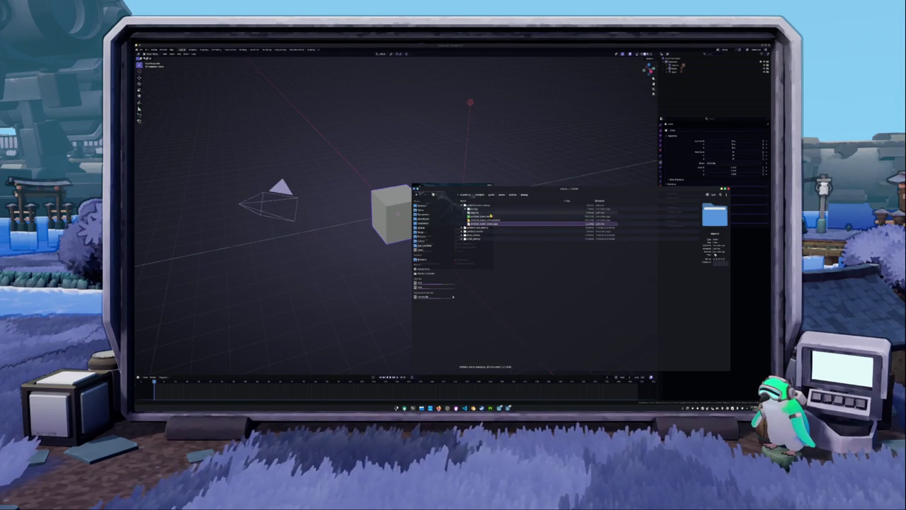
pyautogui.press('Up')
pyautogui.press('Up')
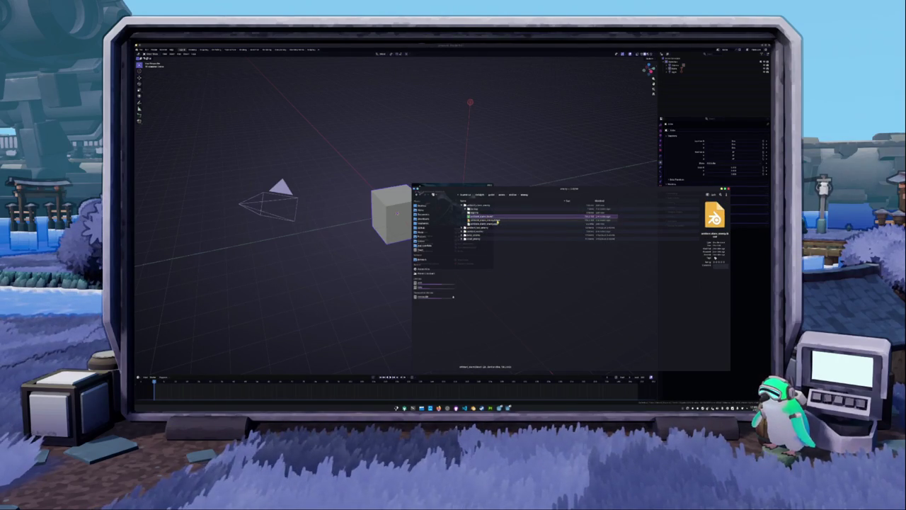
pyautogui.press('Down')
pyautogui.press('Return')
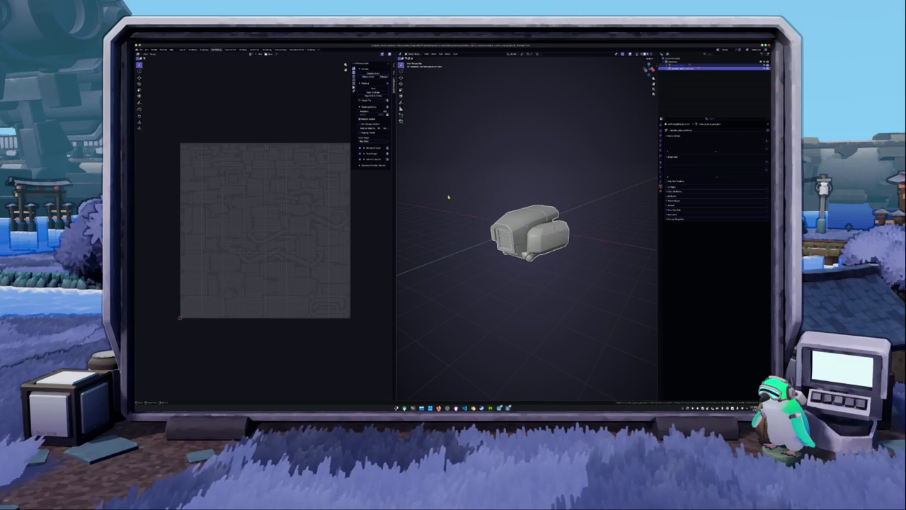
# Check the camera head's Material Properties and the other object's texture, then return to Painter
pyautogui.click(692, 95)
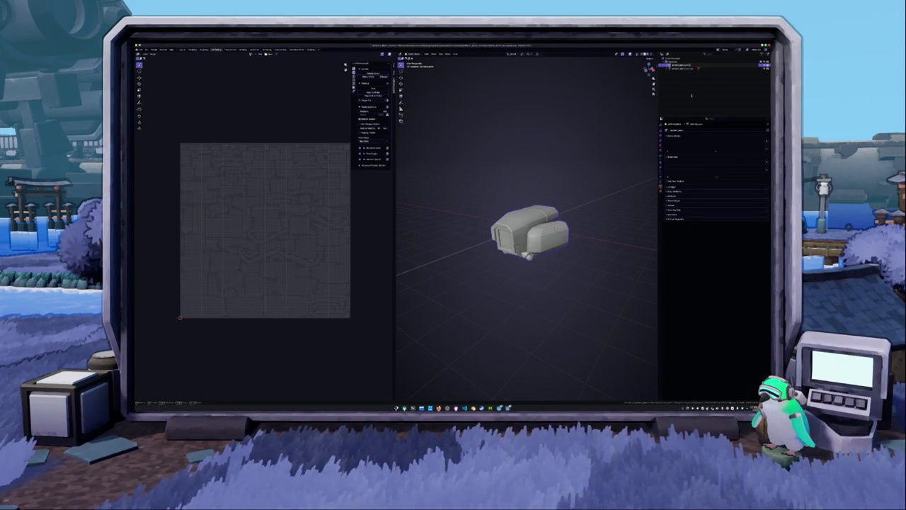
pyautogui.press('a')
pyautogui.click(691, 97)
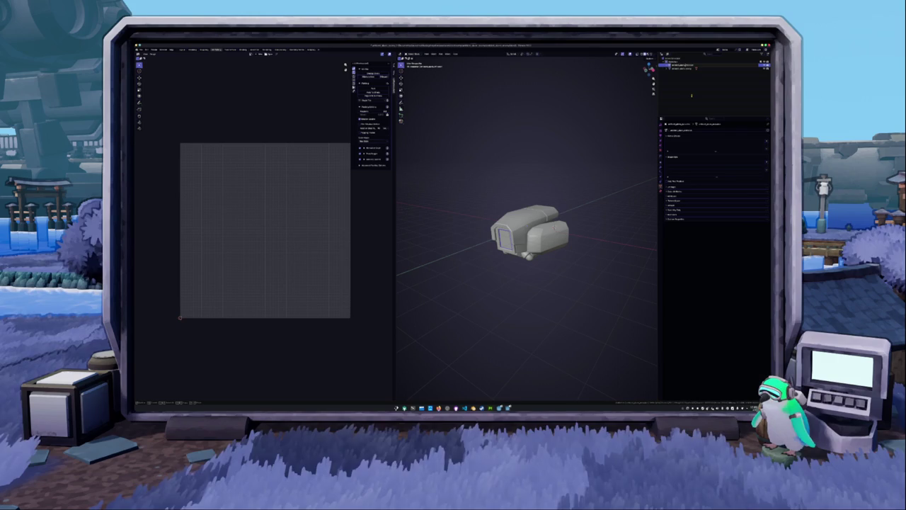
pyautogui.press('a')
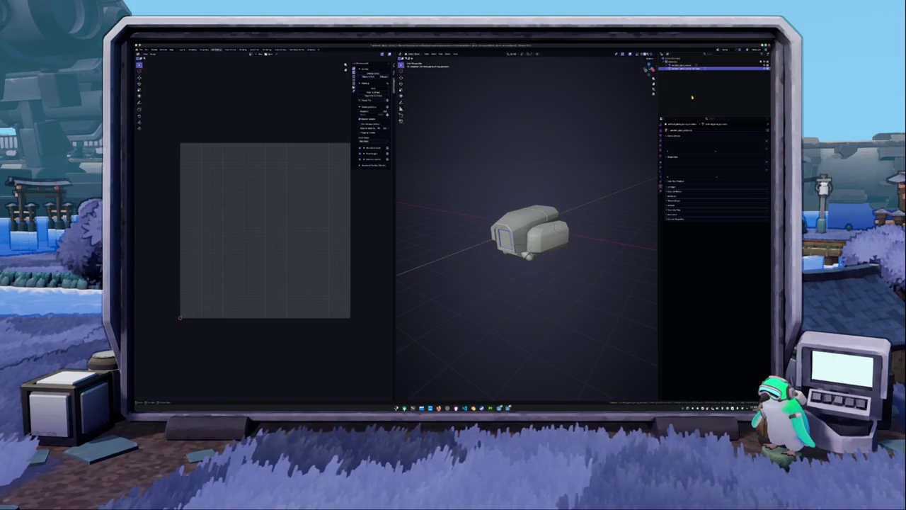
pyautogui.click(661, 187)
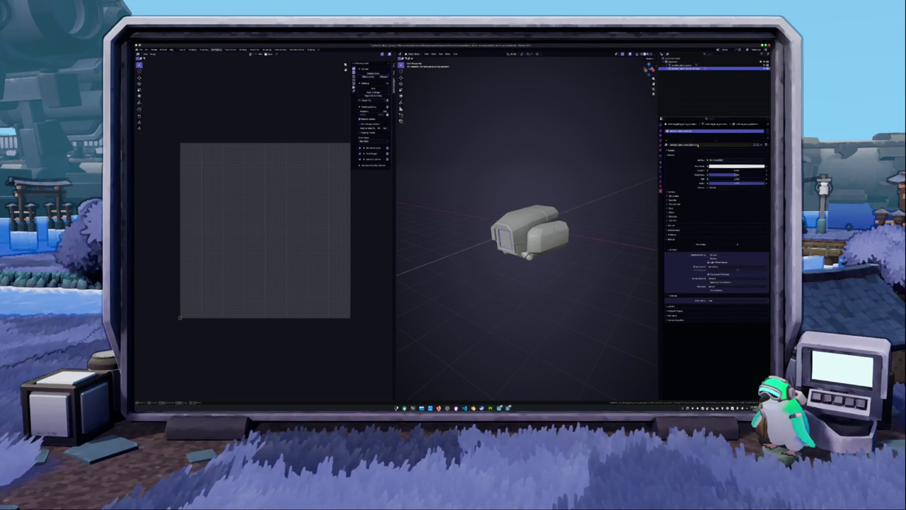
pyautogui.click(680, 64)
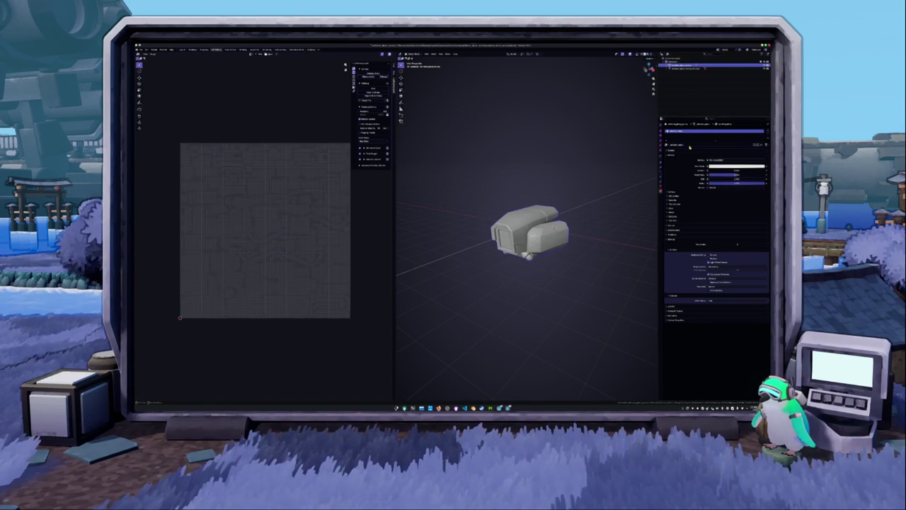
pyautogui.hotkey('alt', 'Tab')
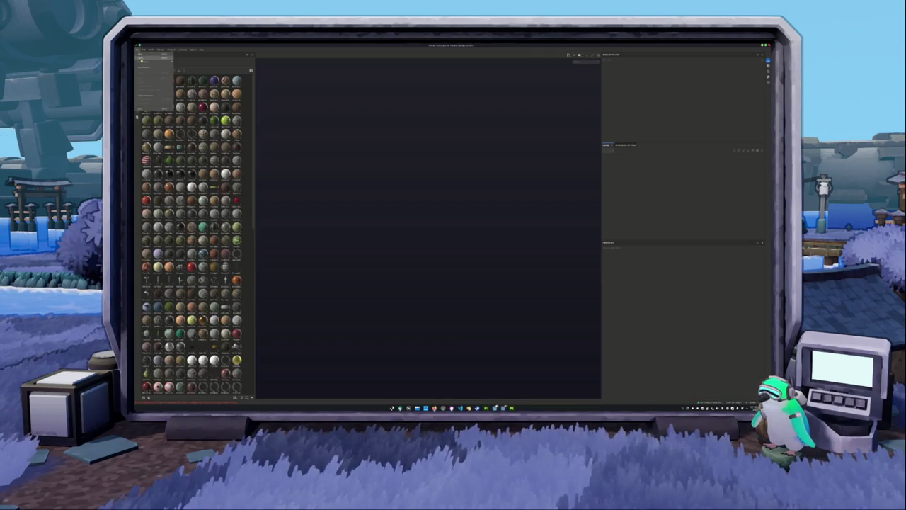
# Browse other shelf material categories and bring up the project setup dialog
pyautogui.click(141, 57)
pyautogui.click(216, 64)
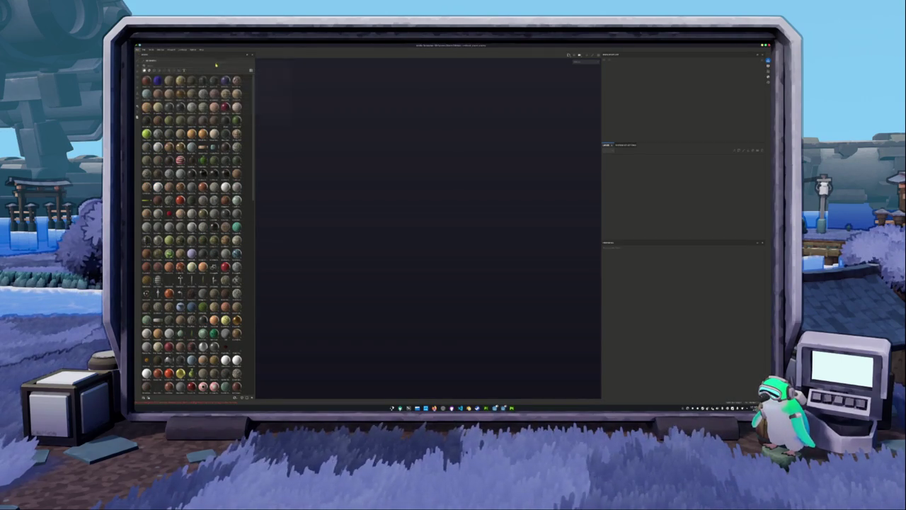
pyautogui.hotkey('ctrl', 'shift', 'e')
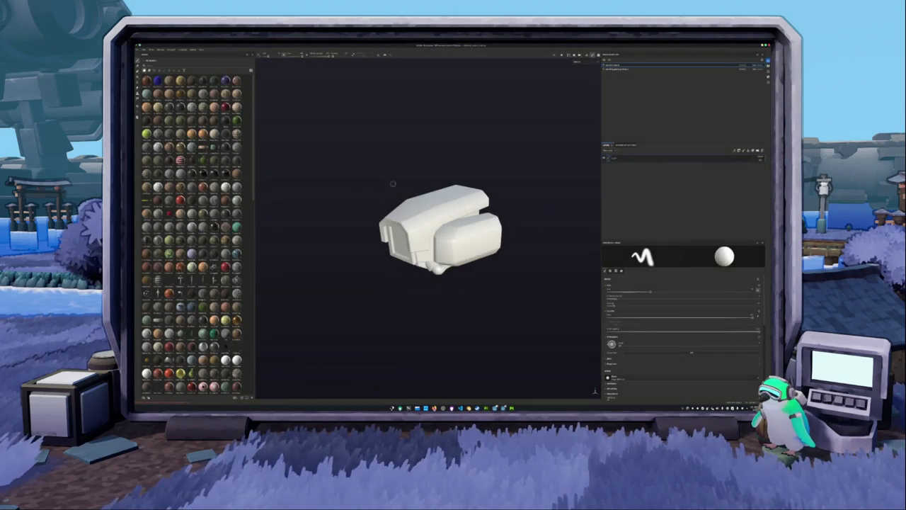
pyautogui.hotkey('alt', 'Tab')
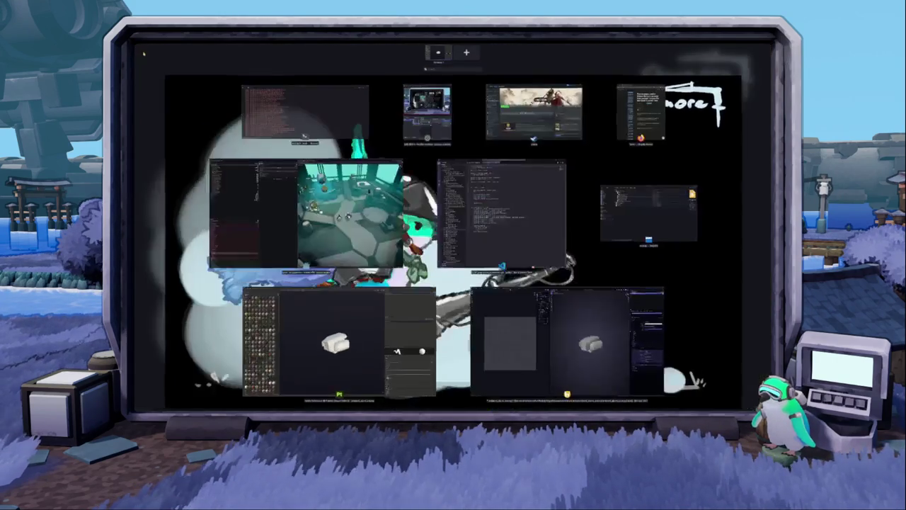
# Reload the camera head mesh from the project folder via Project configuration, then pick the second texture set
pyautogui.hotkey('ctrl', 'shift', 'e')
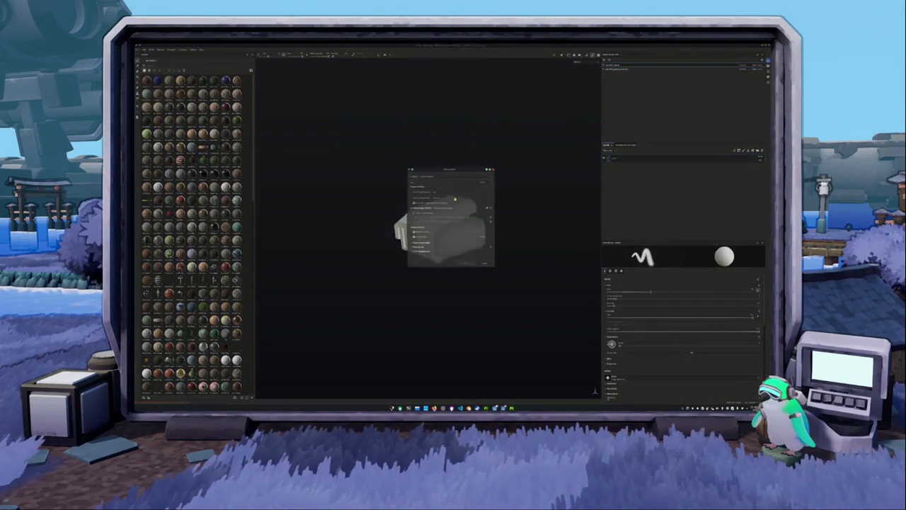
pyautogui.click(482, 180)
pyautogui.doubleClick(452, 199)
pyautogui.doubleClick(450, 207)
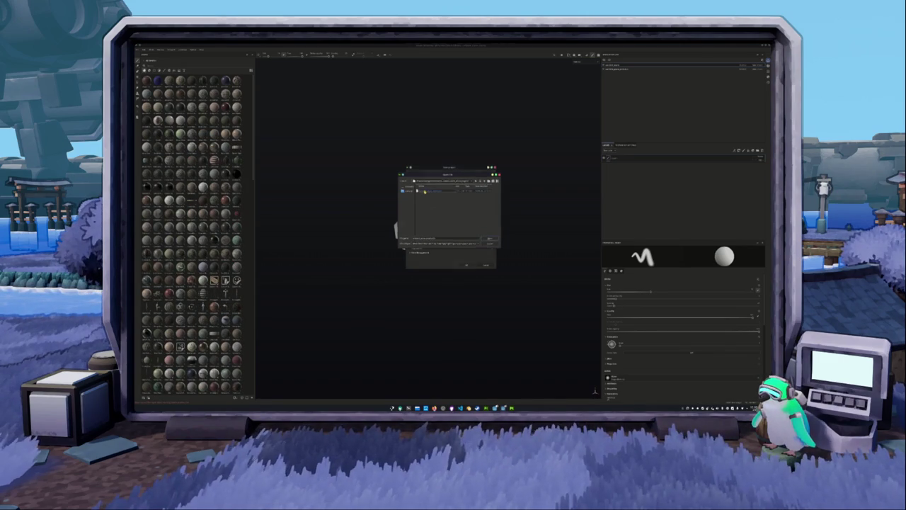
pyautogui.click(489, 239)
pyautogui.click(469, 266)
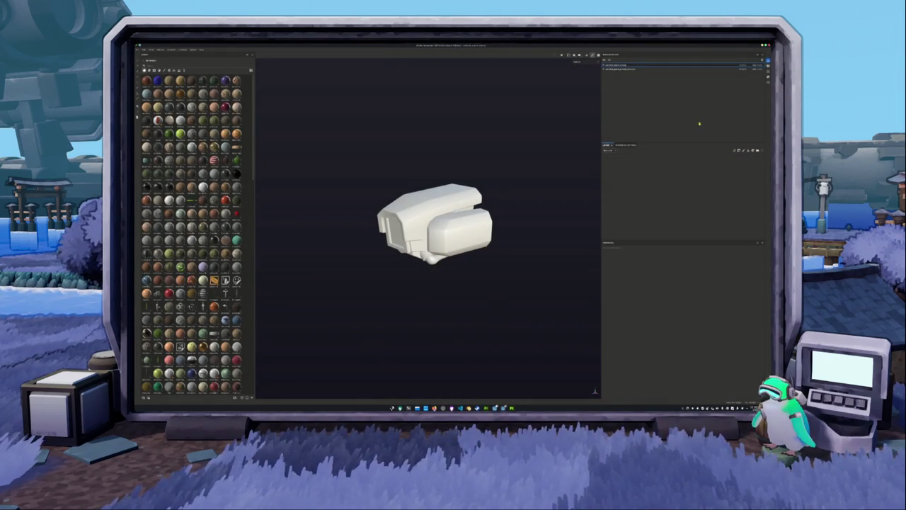
pyautogui.click(616, 69)
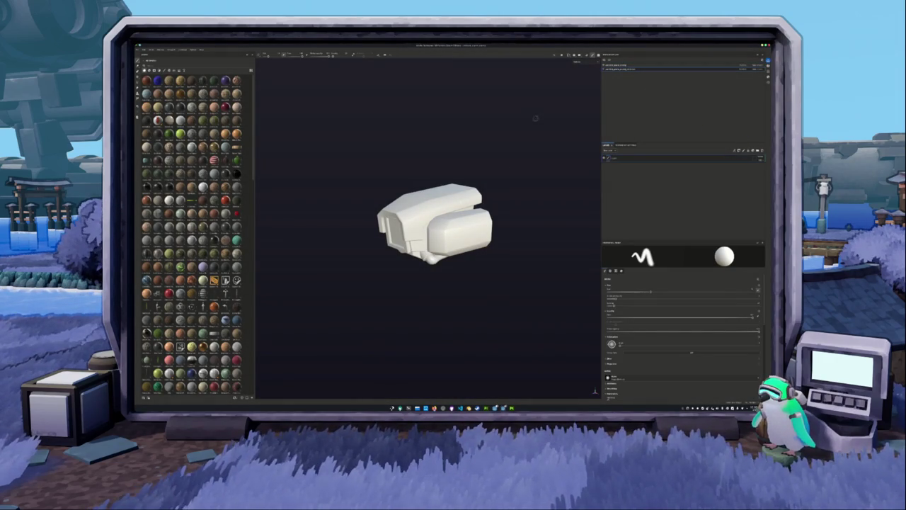
# Bake the second texture set's mesh maps and turn on the UV checker display
pyautogui.hotkey('ctrl', 'alt', 'b')
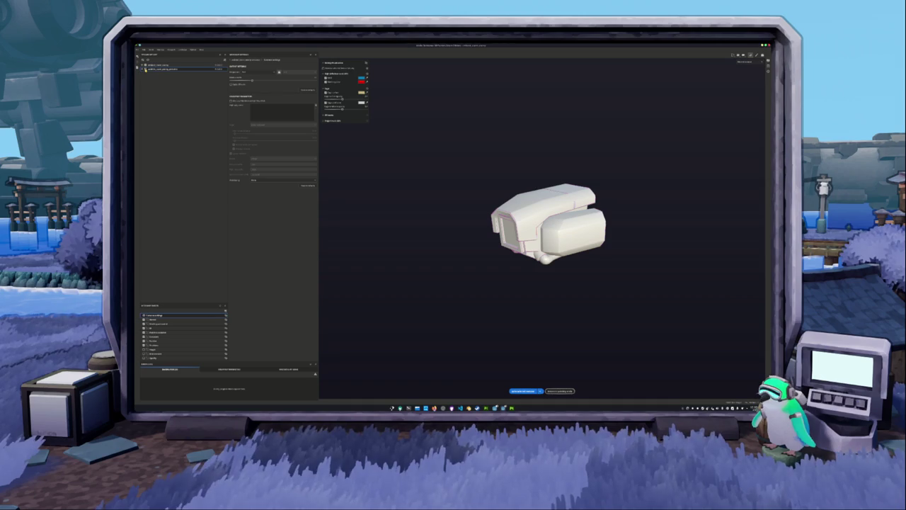
pyautogui.click(527, 389)
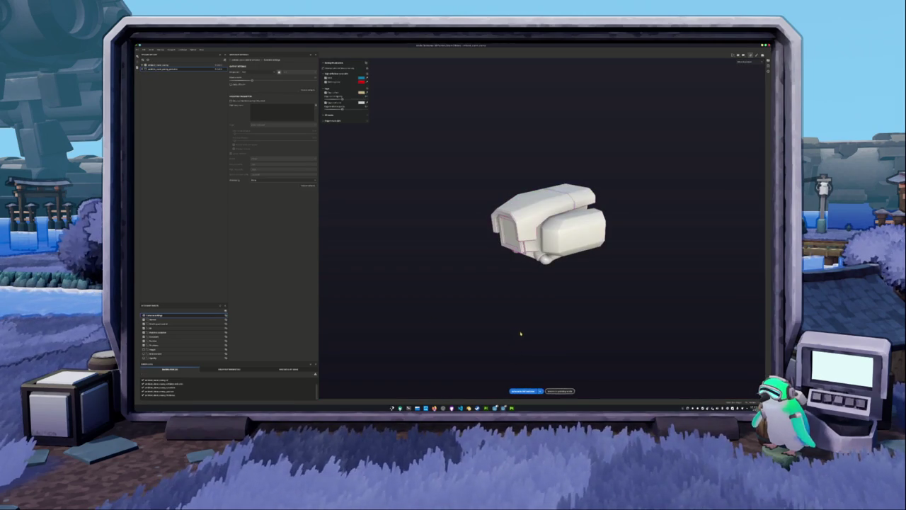
pyautogui.click(559, 391)
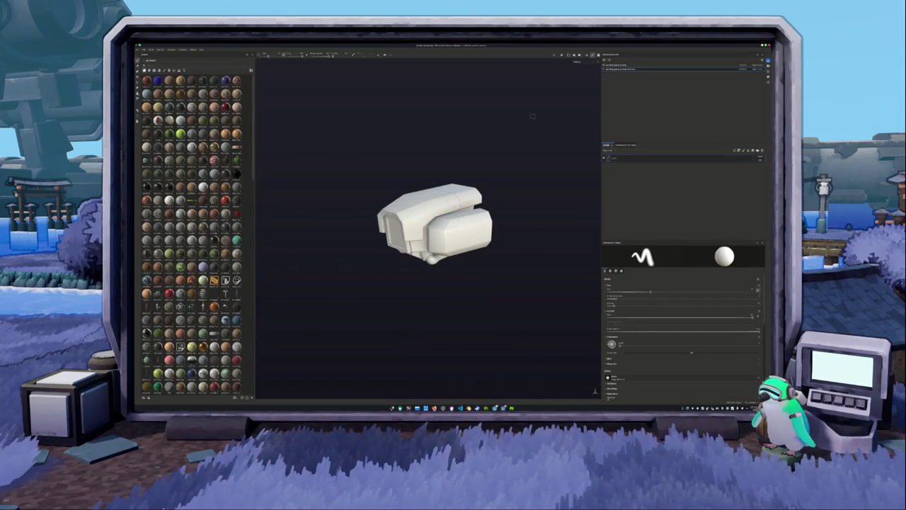
pyautogui.click(577, 62)
pyautogui.click(585, 77)
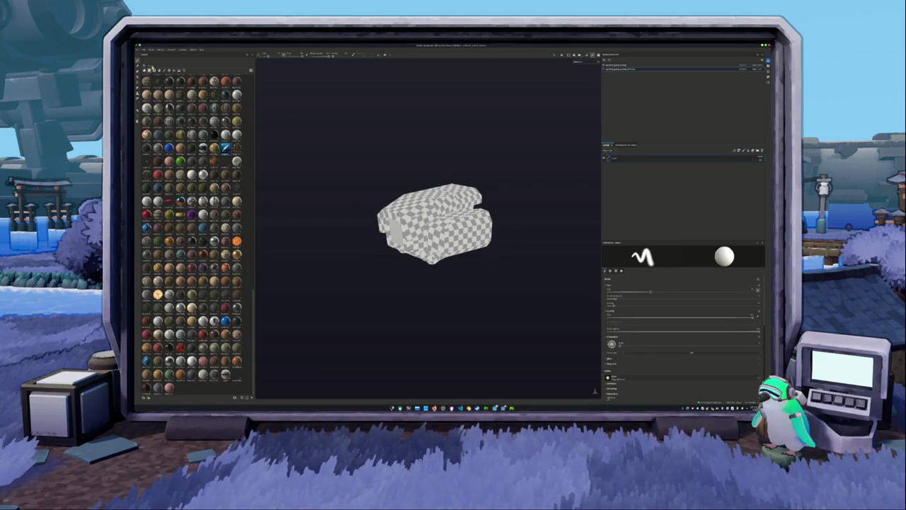
# Narrow the shelf to a single material and switch from the Paint tool to fill mode
pyautogui.click(151, 69)
pyautogui.click(151, 69)
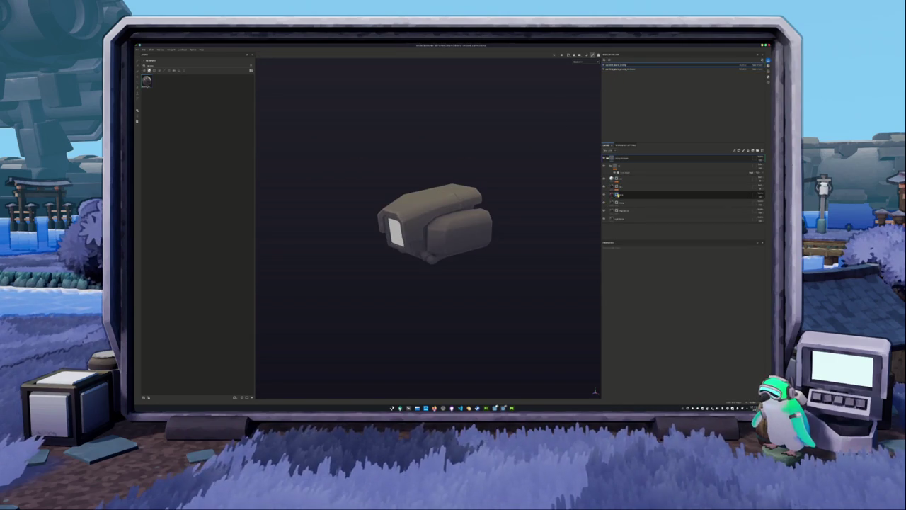
pyautogui.press('1')
pyautogui.click(139, 91)
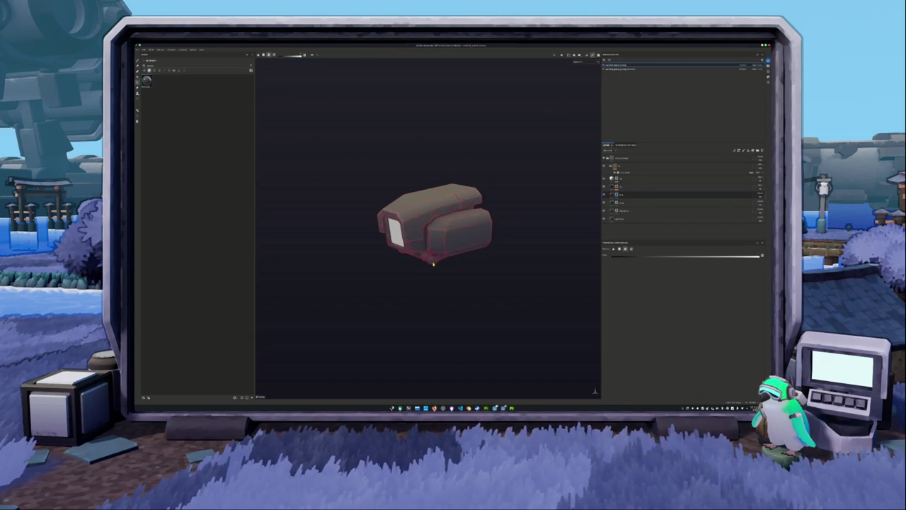
# Step down the layer stack and review the white panel and red tube from several angles
pyautogui.moveTo(386, 278)
pyautogui.keyDown('alt'); pyautogui.mouseDown()
pyautogui.moveTo(433, 271)
pyautogui.moveTo(597, 200)
pyautogui.mouseUp(); pyautogui.keyUp('alt')
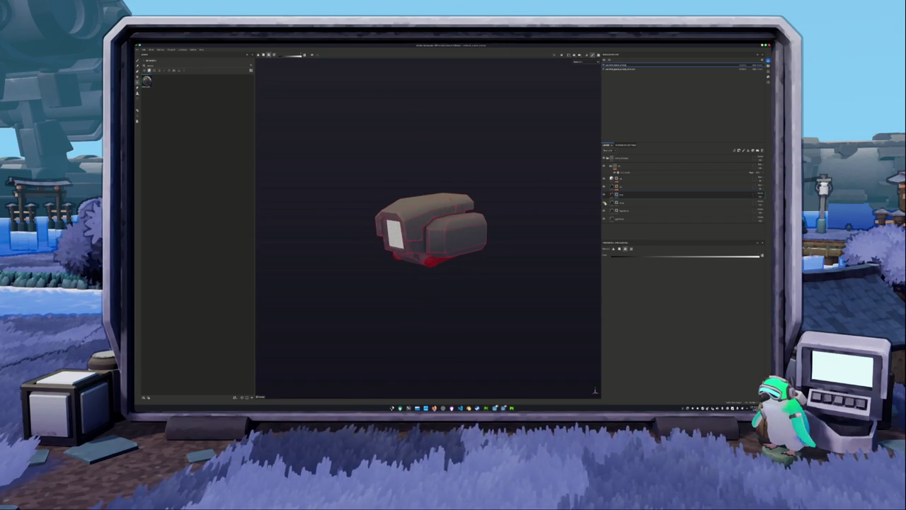
pyautogui.click(616, 203)
pyautogui.click(460, 223)
pyautogui.moveTo(460, 224)
pyautogui.keyDown('alt'); pyautogui.mouseDown()
pyautogui.moveTo(552, 196)
pyautogui.moveTo(490, 201)
pyautogui.mouseUp(); pyautogui.keyUp('alt')
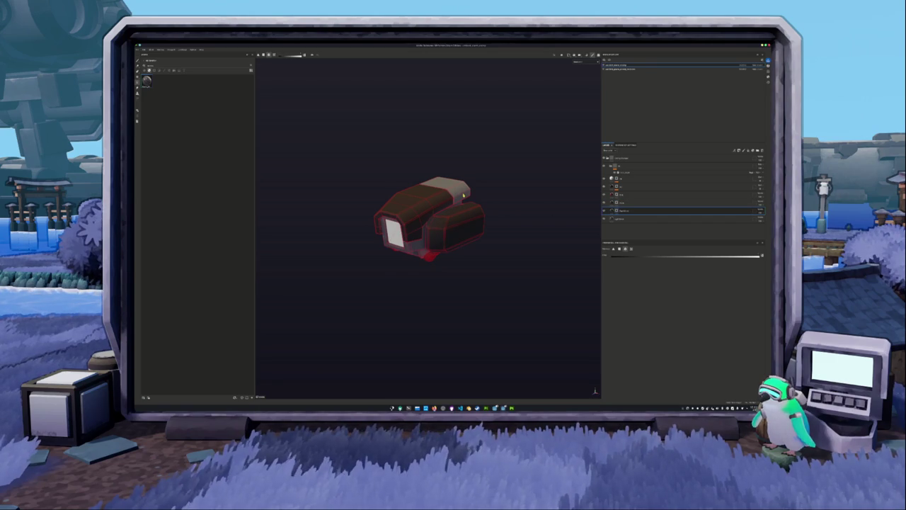
pyautogui.scroll(2, 454, 200)
pyautogui.scroll(2, 432, 208)
pyautogui.scroll(3, 410, 221)
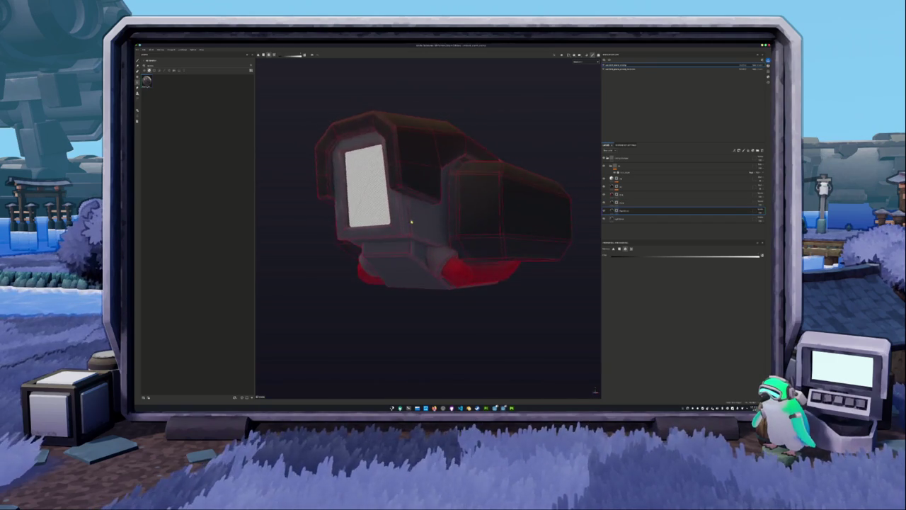
pyautogui.scroll(-2, 410, 221)
pyautogui.moveTo(378, 262)
pyautogui.keyDown('alt'); pyautogui.mouseDown()
pyautogui.moveTo(411, 263)
pyautogui.moveTo(309, 271)
pyautogui.moveTo(401, 235)
pyautogui.moveTo(491, 225)
pyautogui.mouseUp(); pyautogui.keyUp('alt')
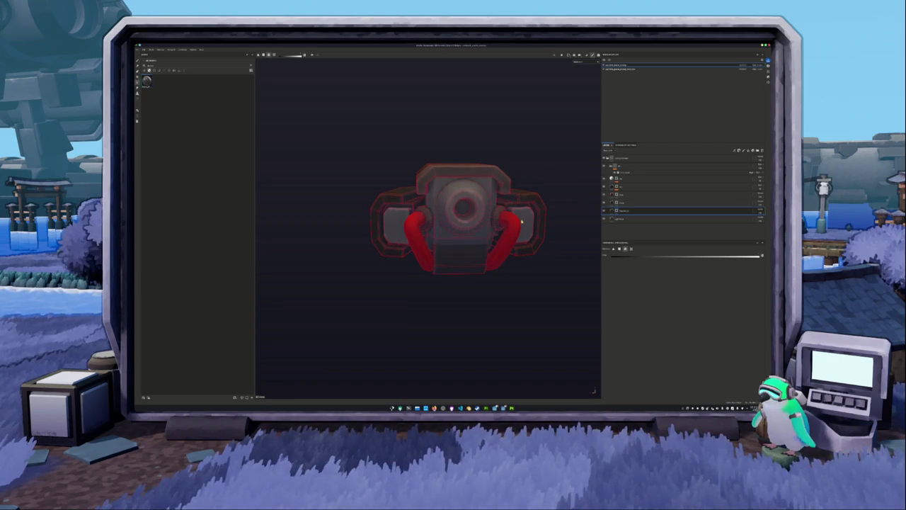
pyautogui.keyDown('alt'); pyautogui.moveTo(515, 225); pyautogui.dragTo(414, 228); pyautogui.keyUp('alt')
pyautogui.keyDown('alt'); pyautogui.moveTo(414, 228); pyautogui.dragTo(461, 236, button='right'); pyautogui.keyUp('alt')
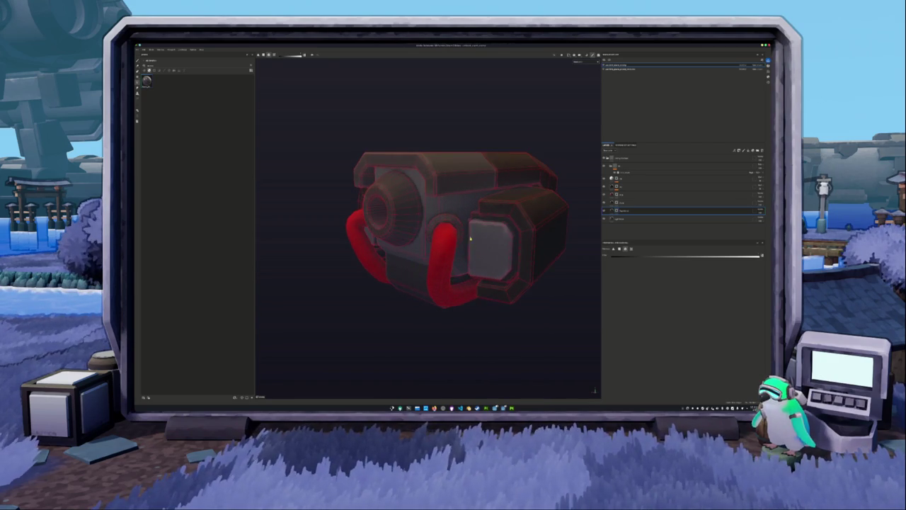
pyautogui.keyDown('alt'); pyautogui.moveTo(482, 242); pyautogui.dragTo(514, 230); pyautogui.keyUp('alt')
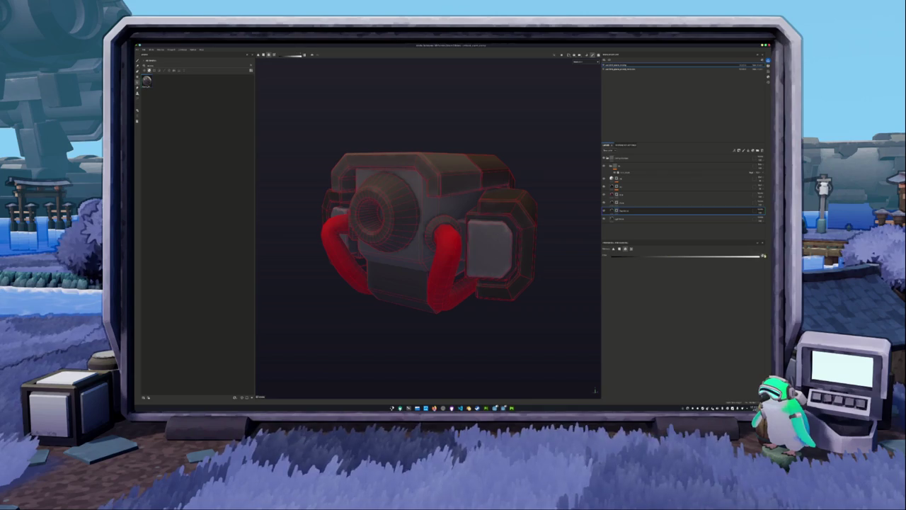
pyautogui.keyDown('alt'); pyautogui.moveTo(486, 247); pyautogui.dragTo(445, 213); pyautogui.keyUp('alt')
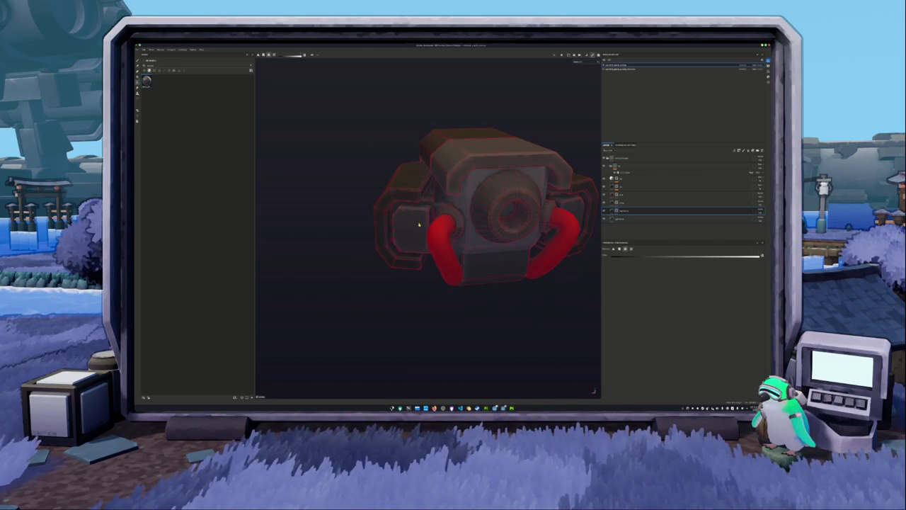
# Select the strap's fill layer and change its mesh-part selection to mask the side tubes and cylinder
pyautogui.click(619, 203)
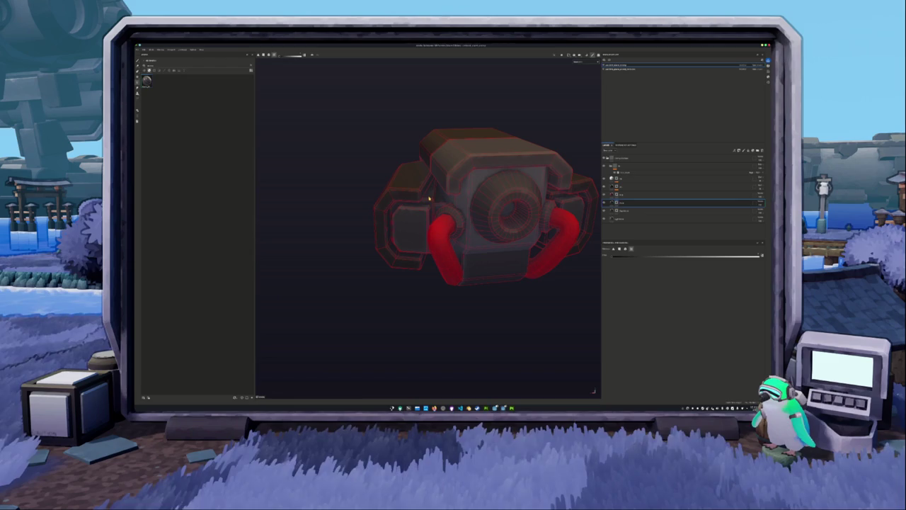
pyautogui.moveTo(398, 206)
pyautogui.keyDown('alt'); pyautogui.mouseDown()
pyautogui.moveTo(435, 201)
pyautogui.moveTo(467, 177)
pyautogui.moveTo(473, 261)
pyautogui.mouseUp(); pyautogui.keyUp('alt')
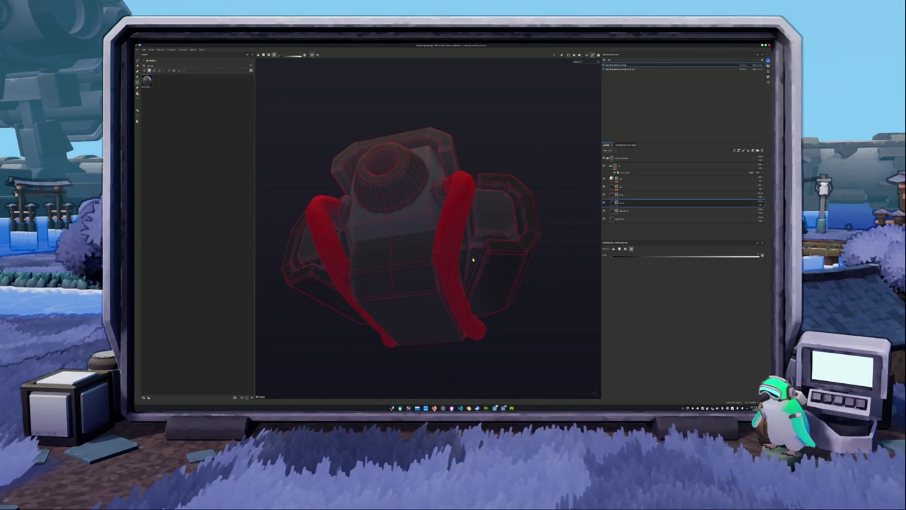
pyautogui.keyDown('alt'); pyautogui.moveTo(470, 259); pyautogui.dragTo(496, 269, button='right'); pyautogui.keyUp('alt')
pyautogui.keyDown('alt'); pyautogui.moveTo(495, 269); pyautogui.dragTo(382, 279); pyautogui.keyUp('alt')
pyautogui.keyDown('alt'); pyautogui.moveTo(382, 279); pyautogui.dragTo(488, 251, button='right'); pyautogui.keyUp('alt')
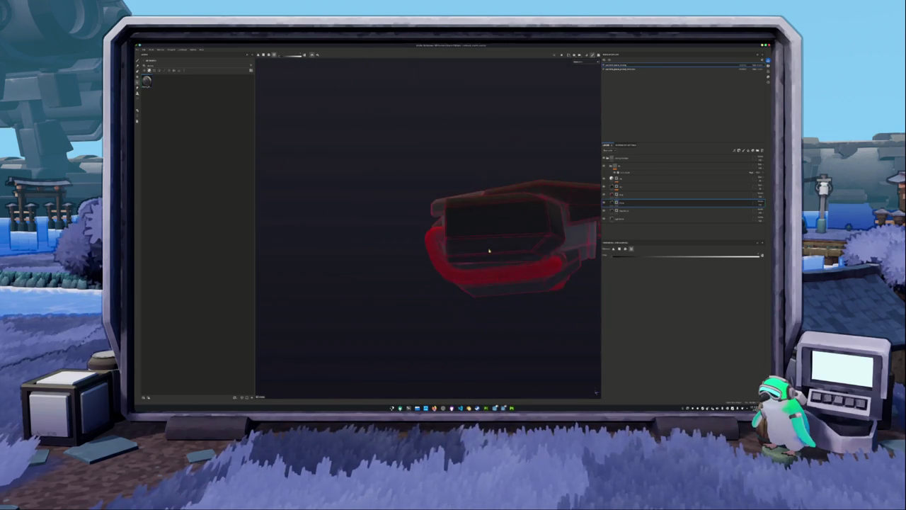
pyautogui.moveTo(489, 251)
pyautogui.keyDown('alt'); pyautogui.mouseDown()
pyautogui.moveTo(411, 257)
pyautogui.moveTo(455, 237)
pyautogui.moveTo(461, 272)
pyautogui.moveTo(493, 239)
pyautogui.mouseUp(); pyautogui.keyUp('alt')
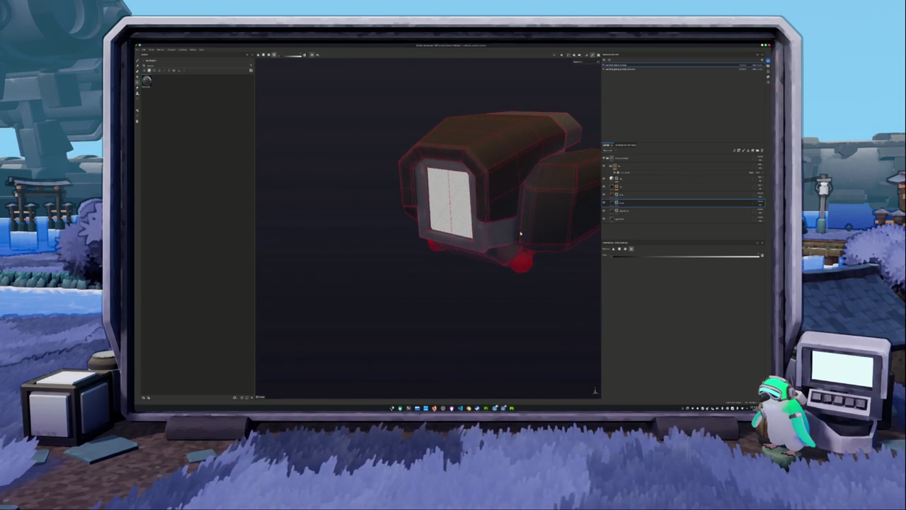
pyautogui.click(493, 239)
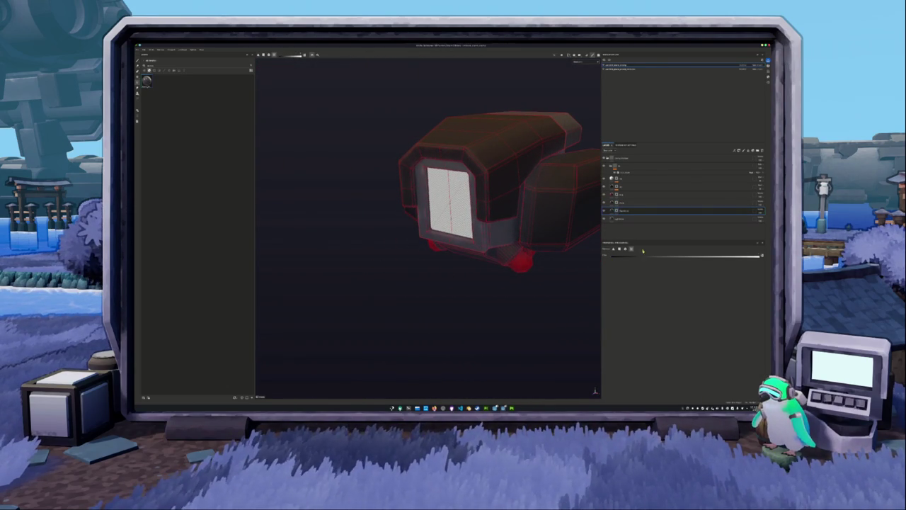
pyautogui.click(624, 249)
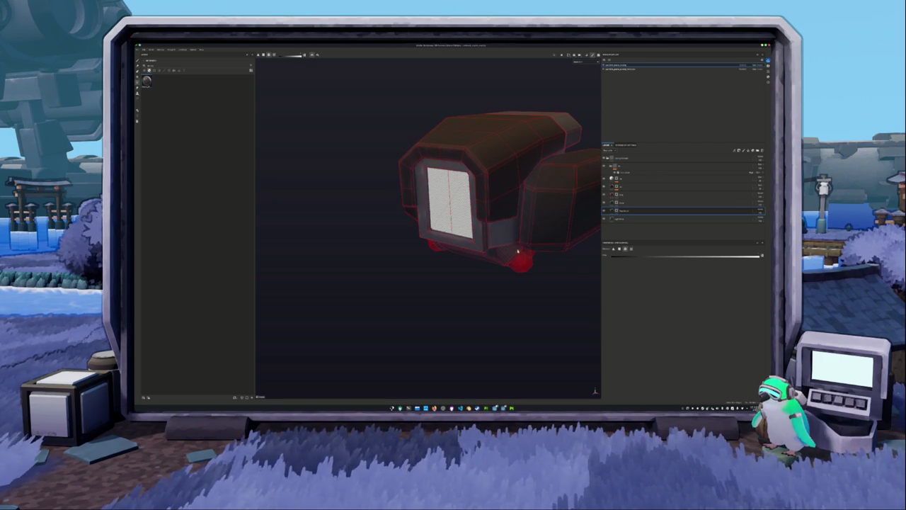
pyautogui.moveTo(481, 246)
pyautogui.mouseDown()
pyautogui.moveTo(462, 283)
pyautogui.moveTo(476, 275)
pyautogui.mouseUp()
pyautogui.scroll(-3, 491, 259)
pyautogui.scroll(-3, 468, 279)
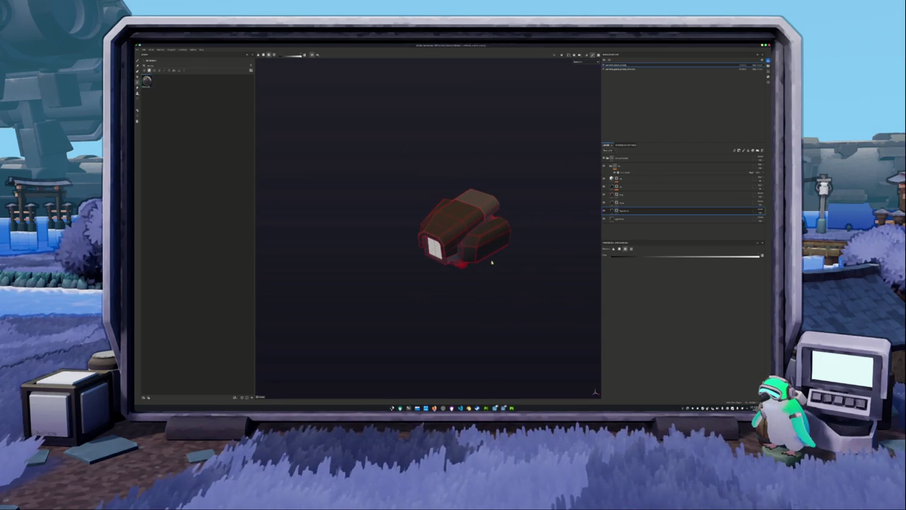
# Export the camera head textures into the Godot project's destination subfolder, then return to Godot
pyautogui.hotkey('ctrl', 'shift', 'e')
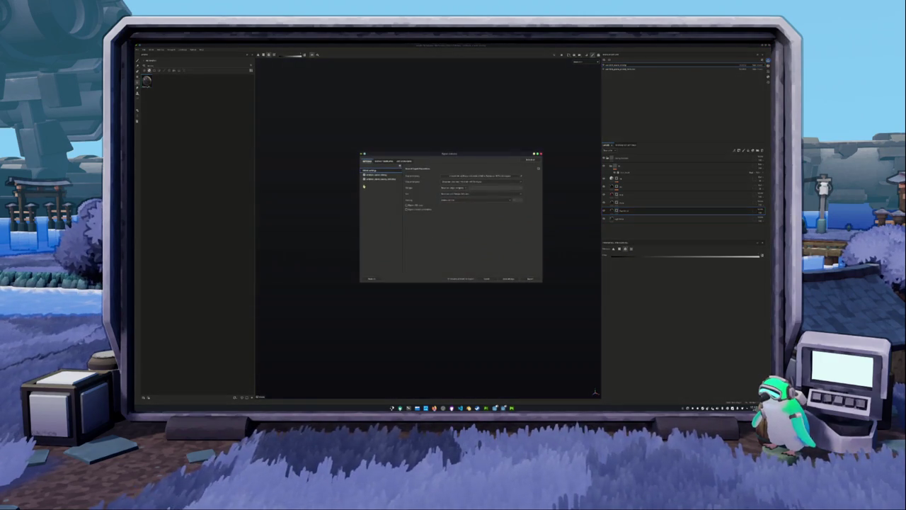
pyautogui.click(377, 175)
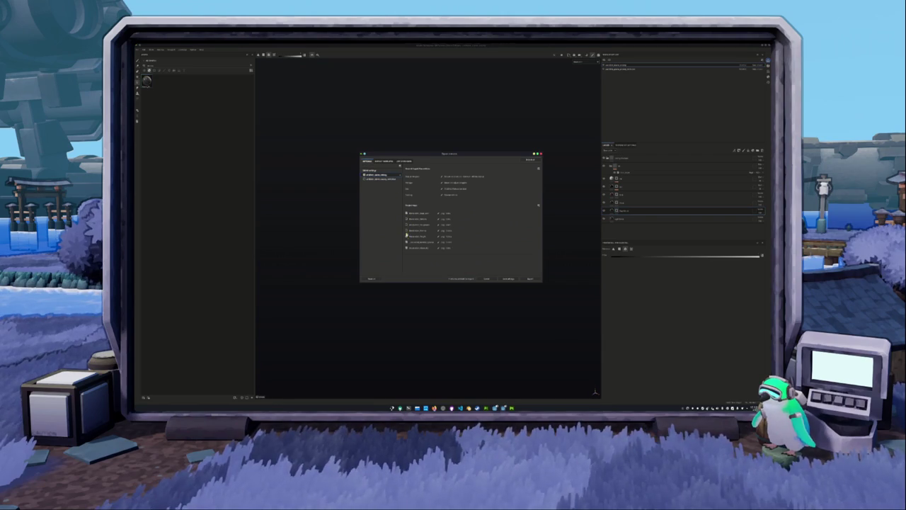
pyautogui.click(370, 170)
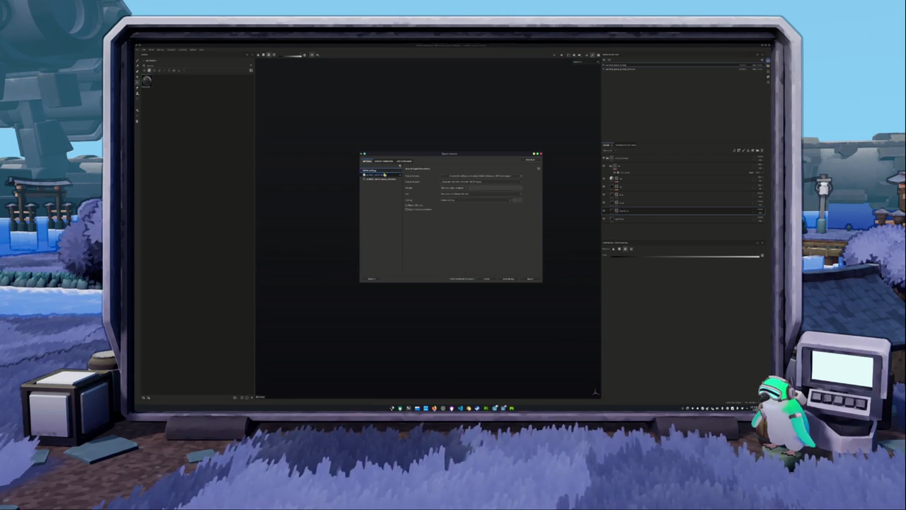
pyautogui.click(474, 176)
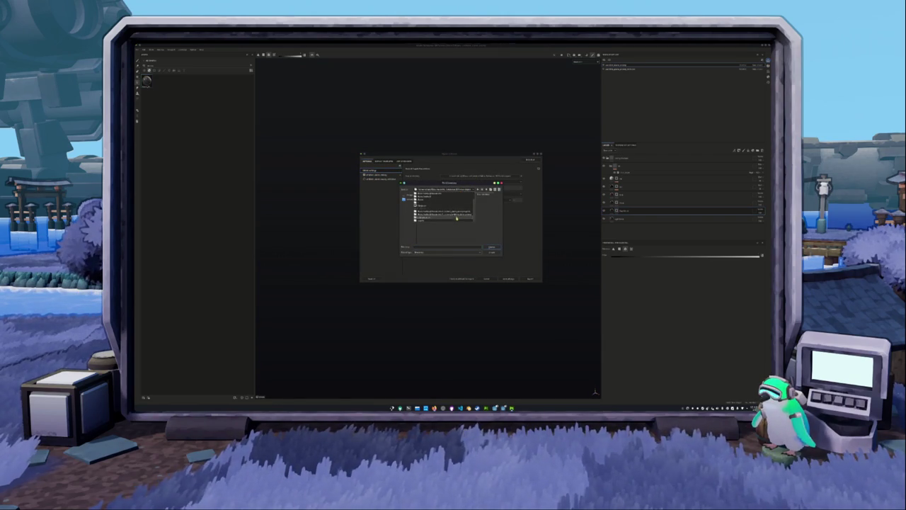
pyautogui.doubleClick(446, 213)
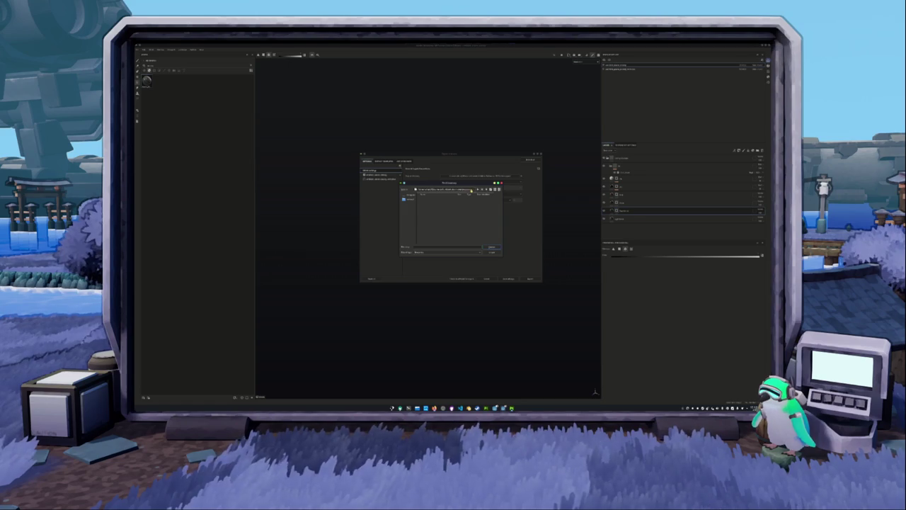
pyautogui.click(487, 190)
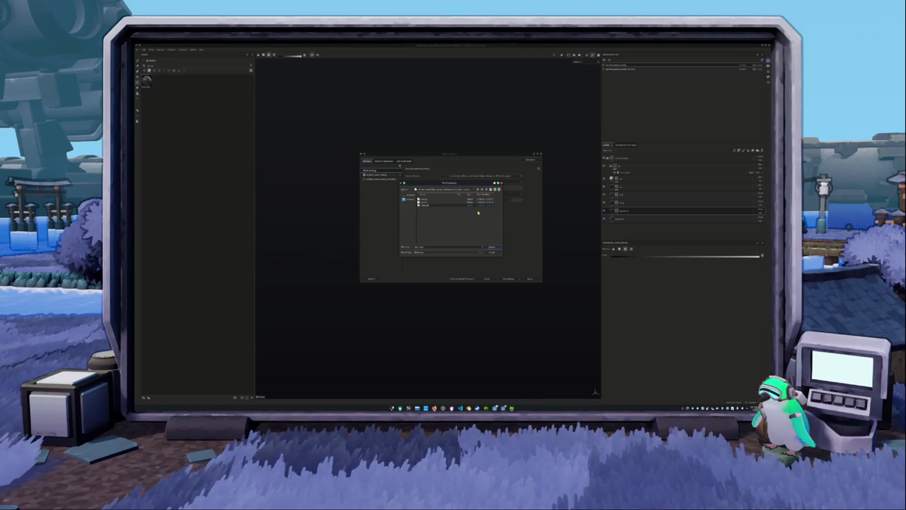
pyautogui.doubleClick(437, 206)
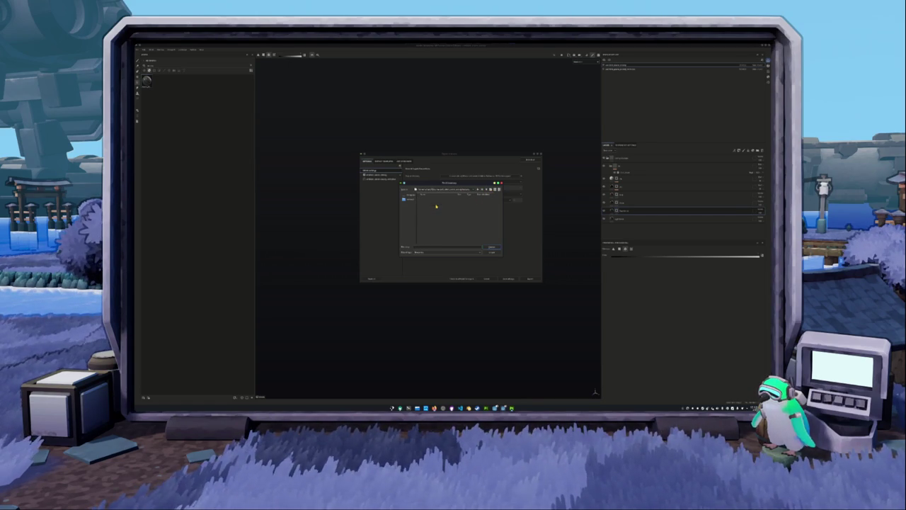
pyautogui.click(491, 246)
pyautogui.click(529, 279)
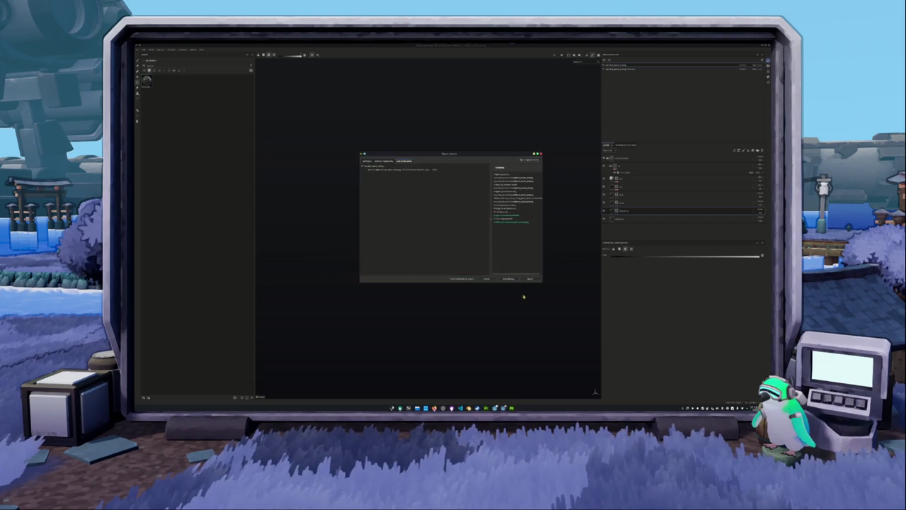
pyautogui.hotkey('alt', 'Tab')
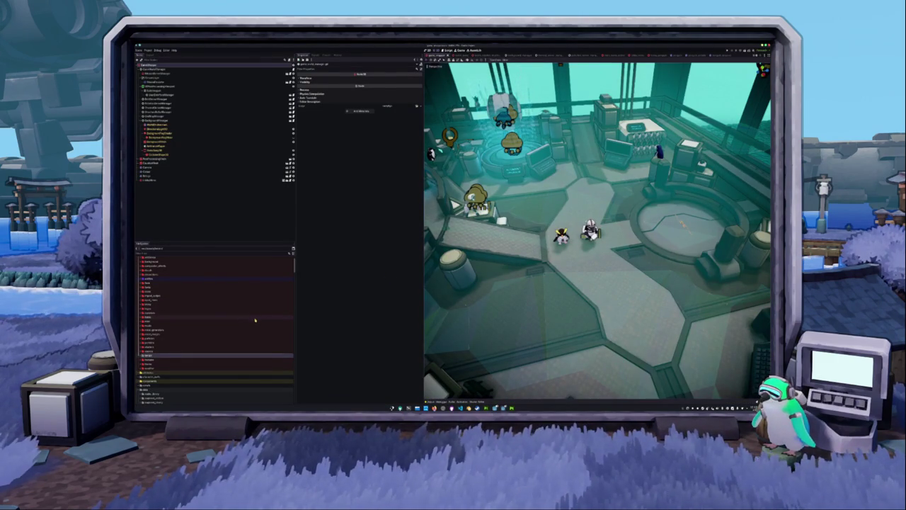
# Expand the FileSystem dock's project folders down to the nested asset folder after reimport
pyautogui.scroll(-3, 207, 342)
pyautogui.scroll(-1, 177, 365)
pyautogui.click(150, 385)
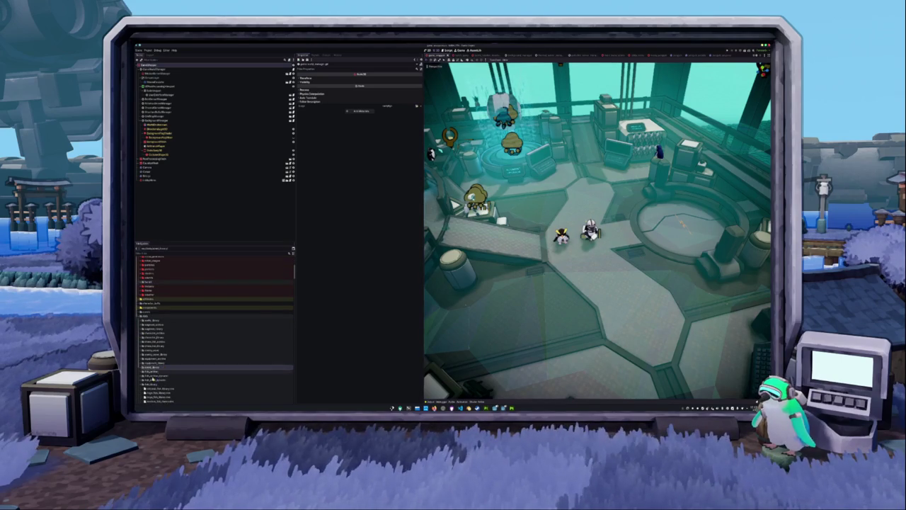
pyautogui.scroll(-5, 159, 354)
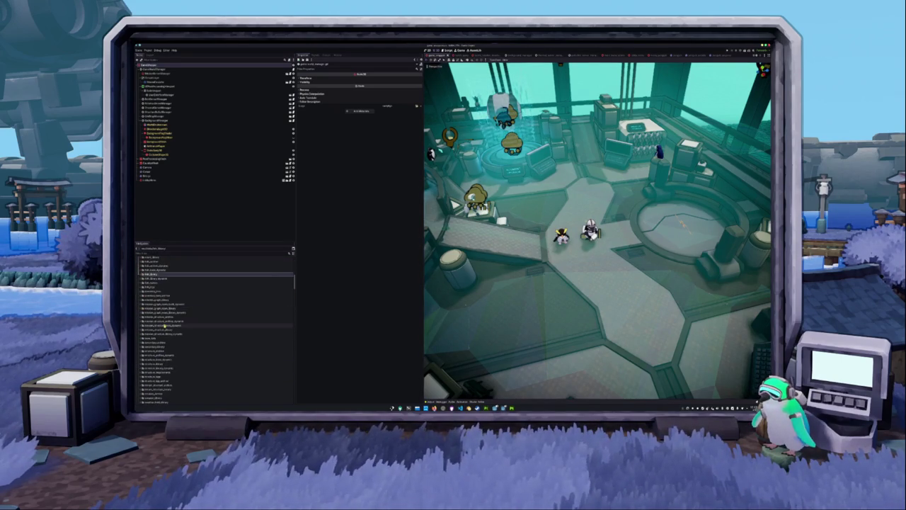
pyautogui.scroll(-3, 164, 326)
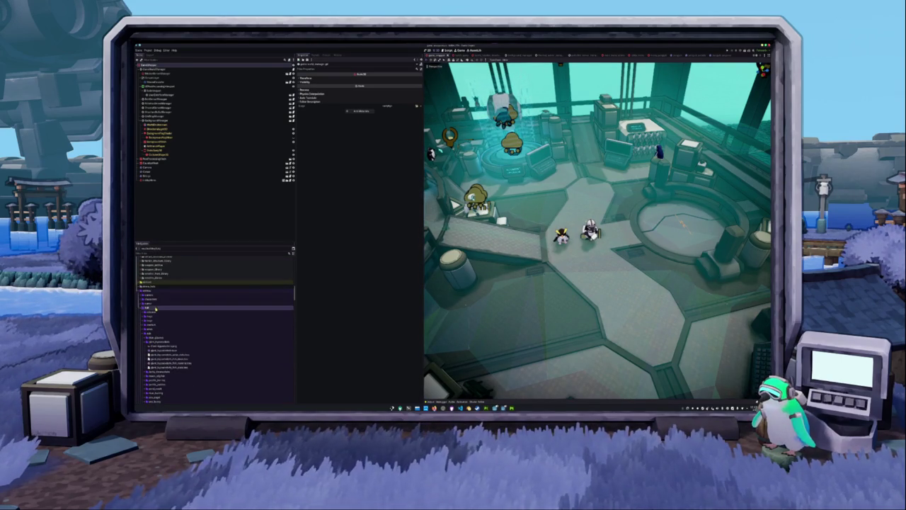
pyautogui.click(154, 312)
pyautogui.click(156, 296)
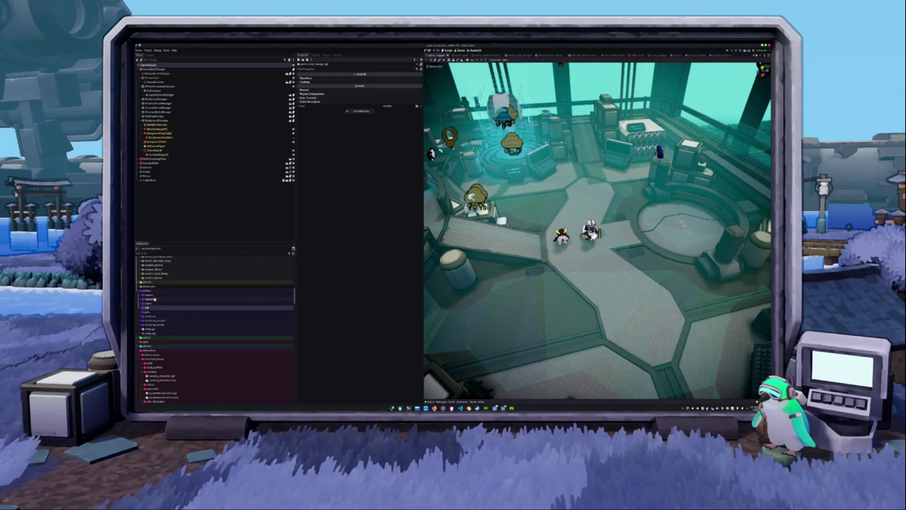
pyautogui.doubleClick(154, 301)
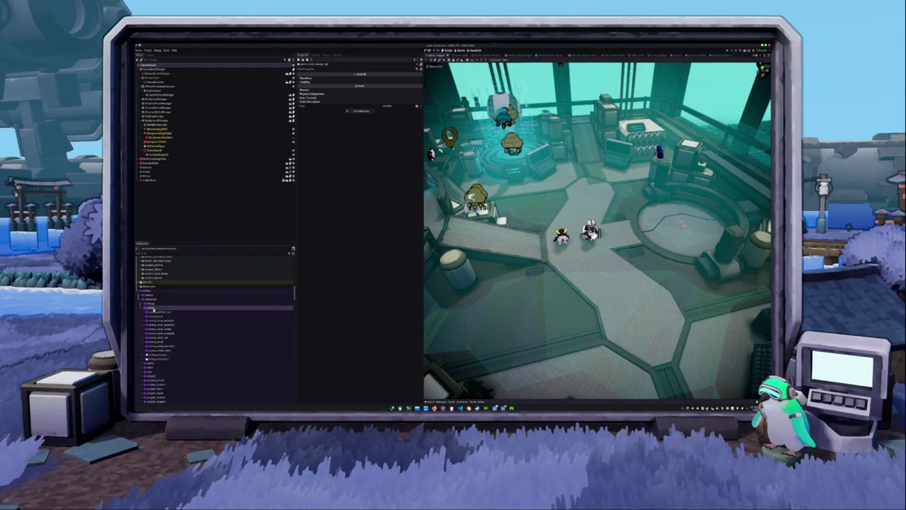
# Create a new folder named '_states' in the FileSystem dock
pyautogui.rightClick(153, 308)
pyautogui.click(207, 310)
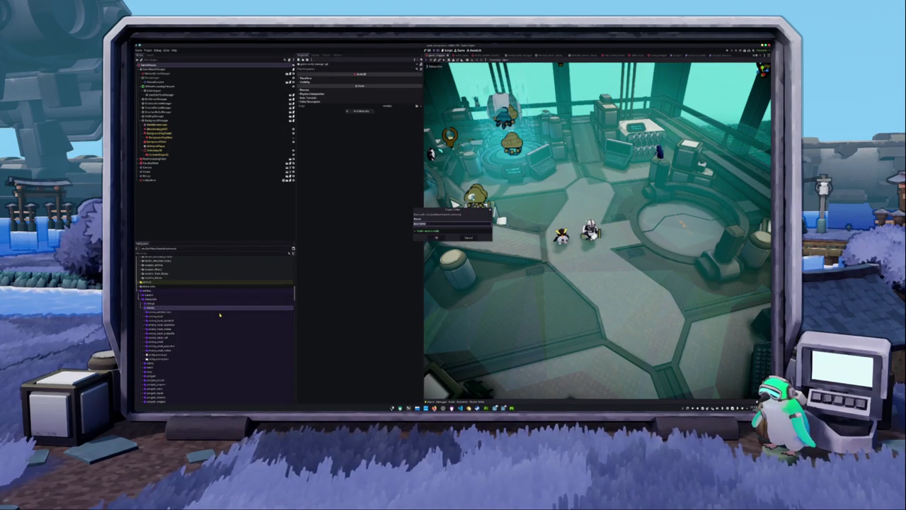
pyautogui.write('_states')
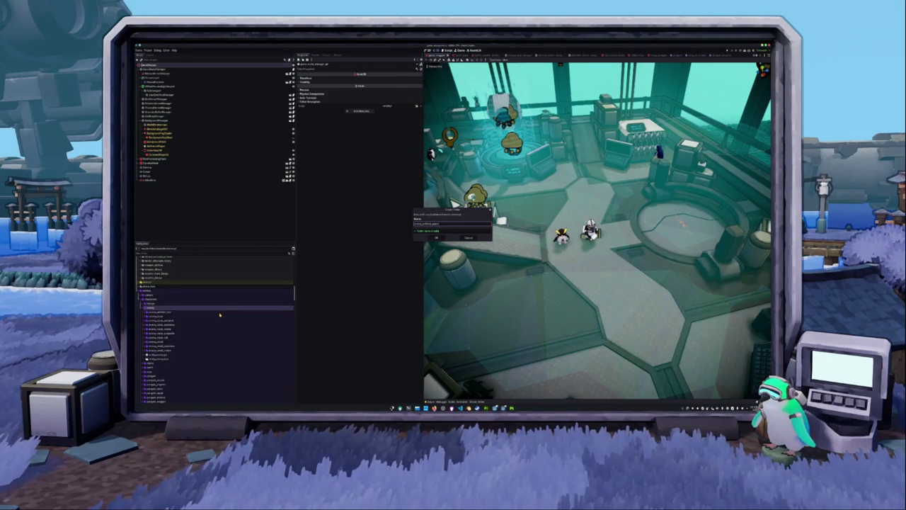
pyautogui.press('Return')
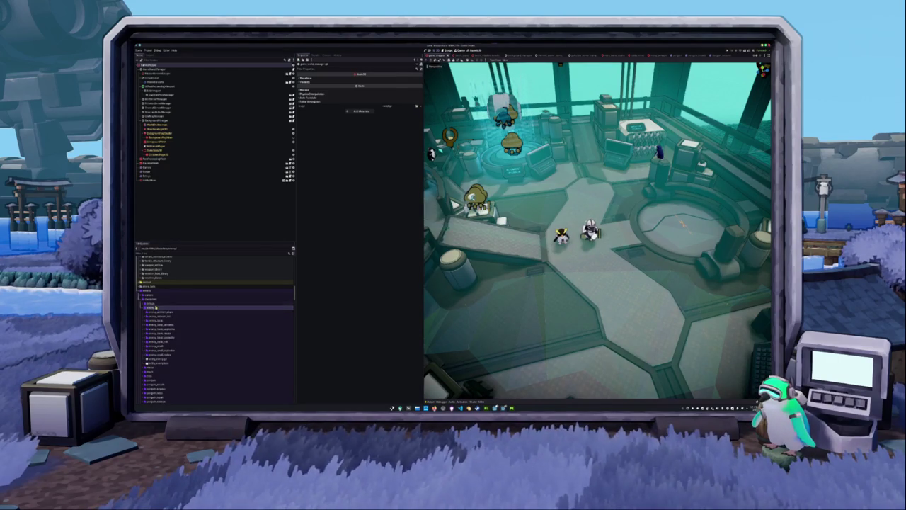
# Expand a folder and its child, then move a folder into another project folder
pyautogui.scroll(-2, 160, 315)
pyautogui.click(160, 327)
pyautogui.doubleClick(160, 328)
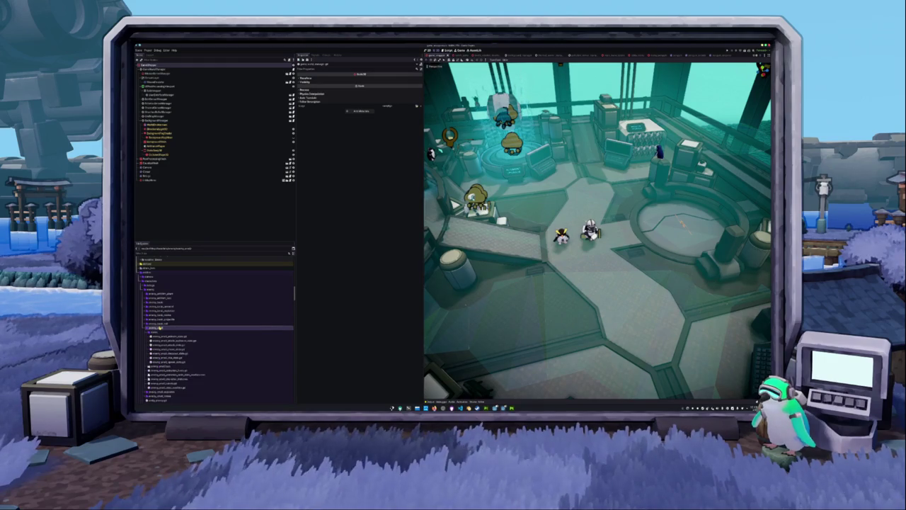
pyautogui.doubleClick(156, 332)
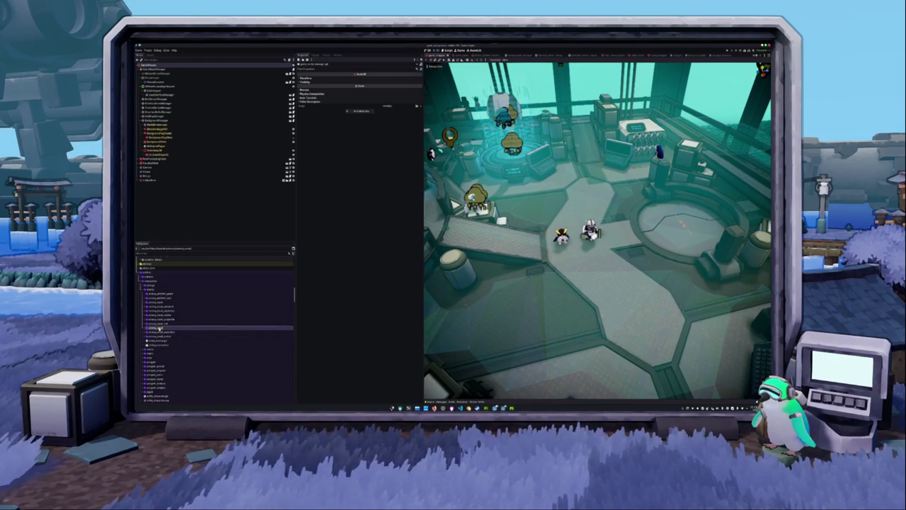
pyautogui.click(164, 294)
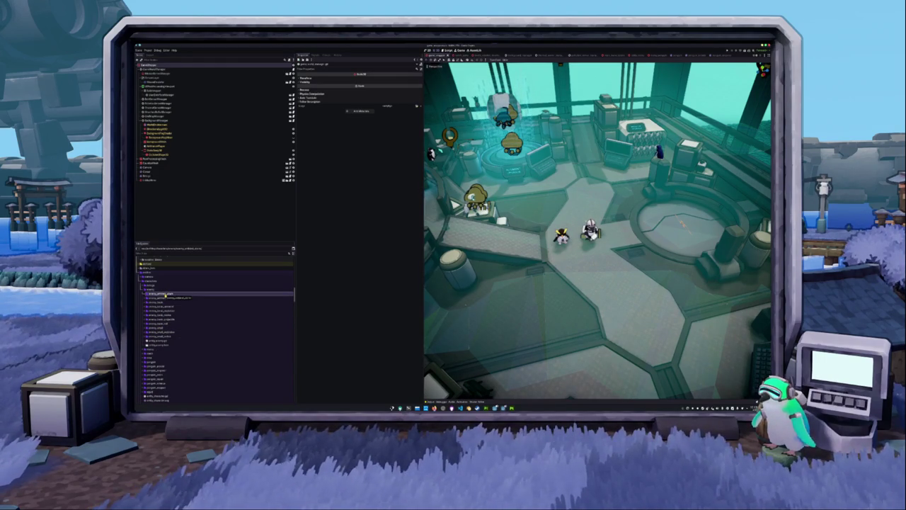
pyautogui.moveTo(165, 295); pyautogui.dragTo(164, 293)
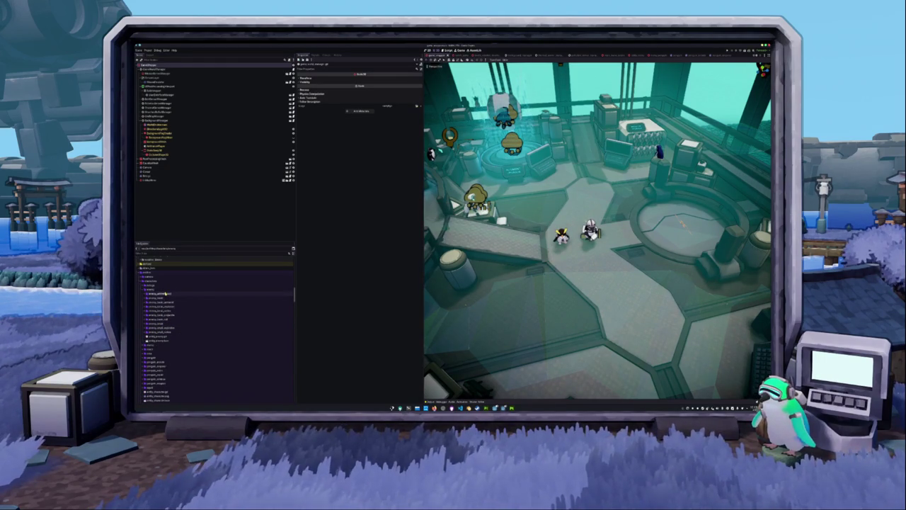
# Duplicate the selected folder and confirm the copy's name
pyautogui.click(165, 293)
pyautogui.hotkey('ctrl', 'd')
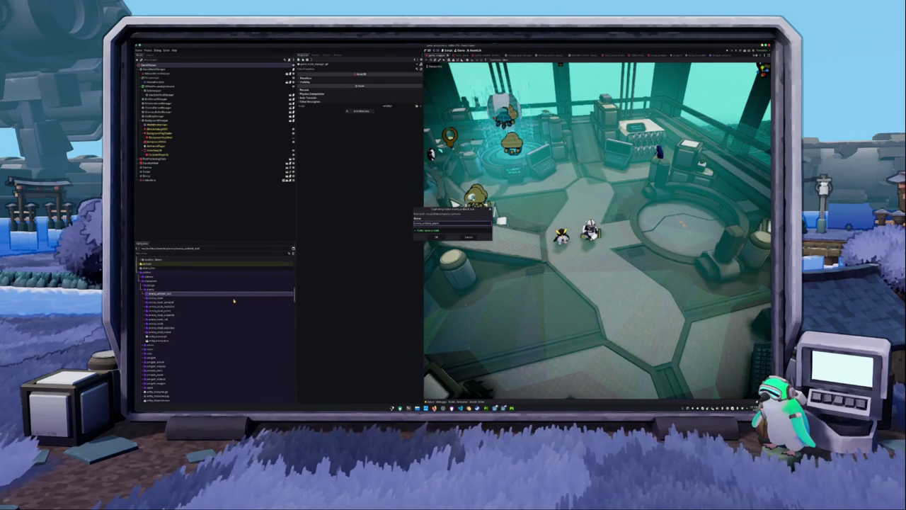
pyautogui.press('Return')
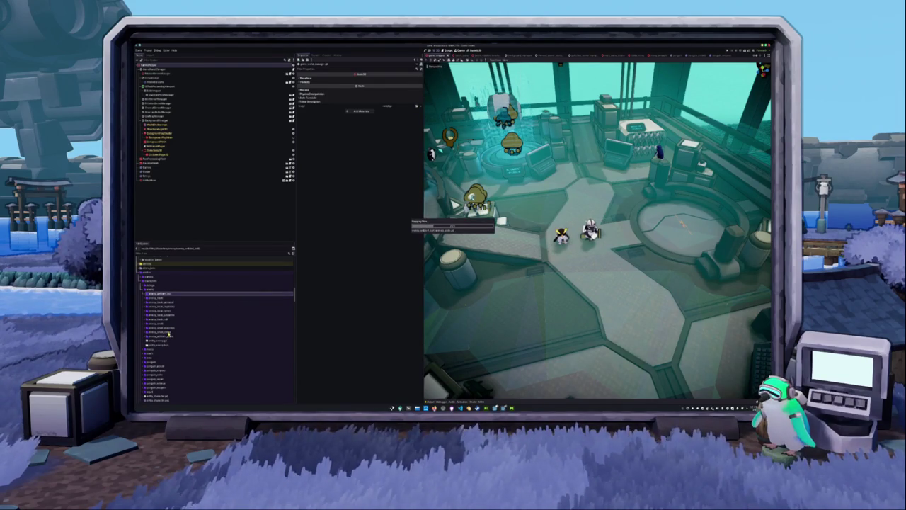
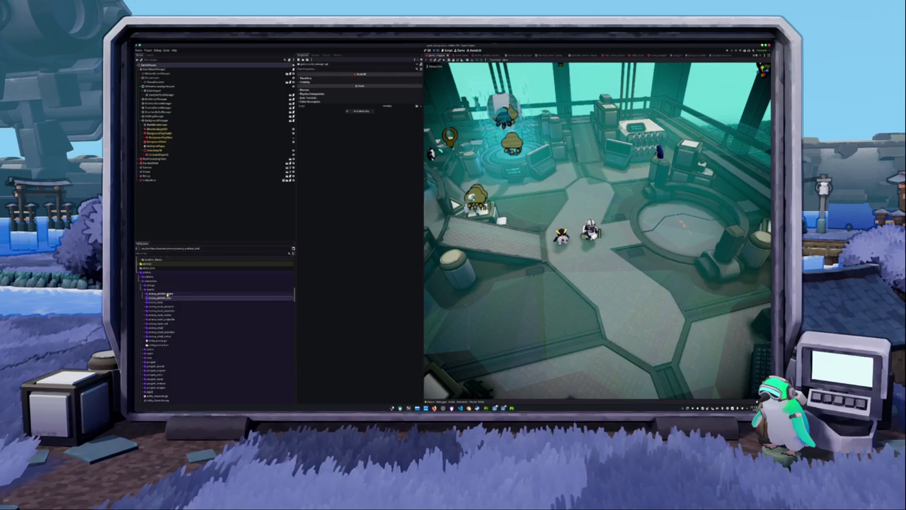
# Rename the enemy scene file in the enemy folder for the ambient enemy
pyautogui.doubleClick(169, 294)
pyautogui.doubleClick(164, 298)
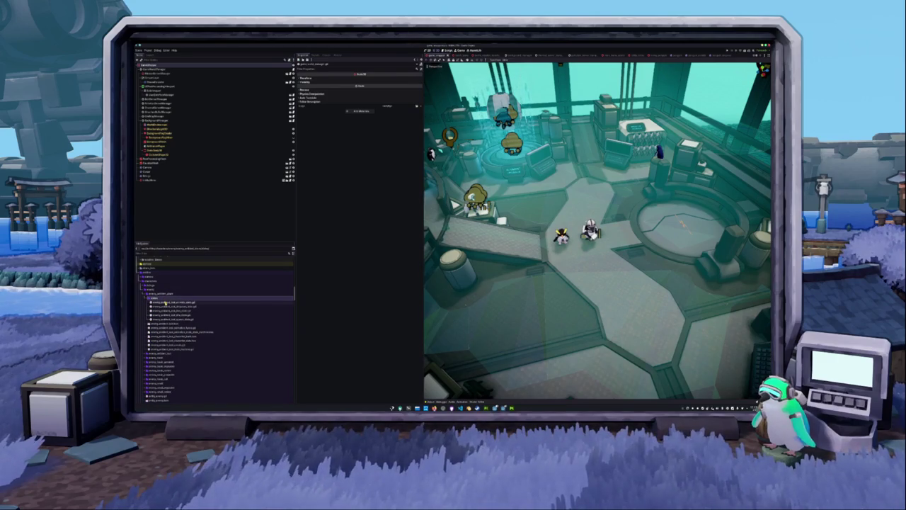
pyautogui.click(164, 324)
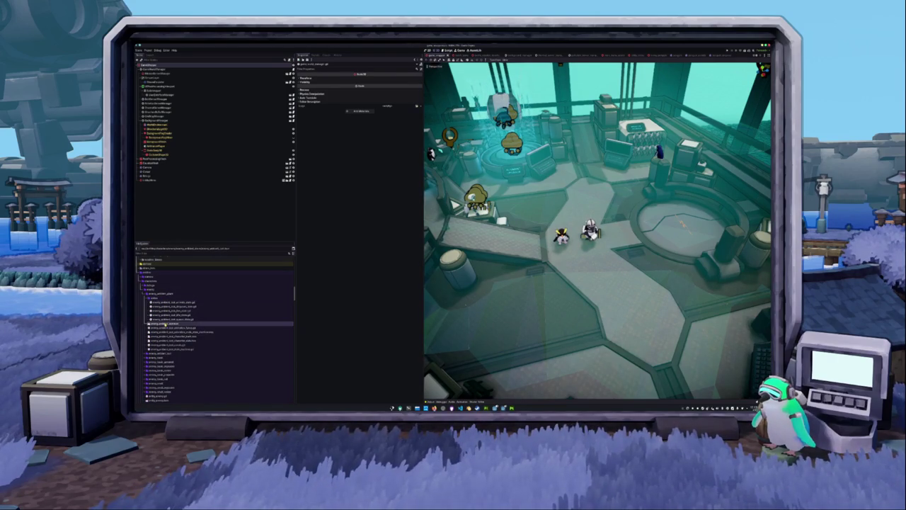
pyautogui.click(182, 325)
pyautogui.press('BackSpace')
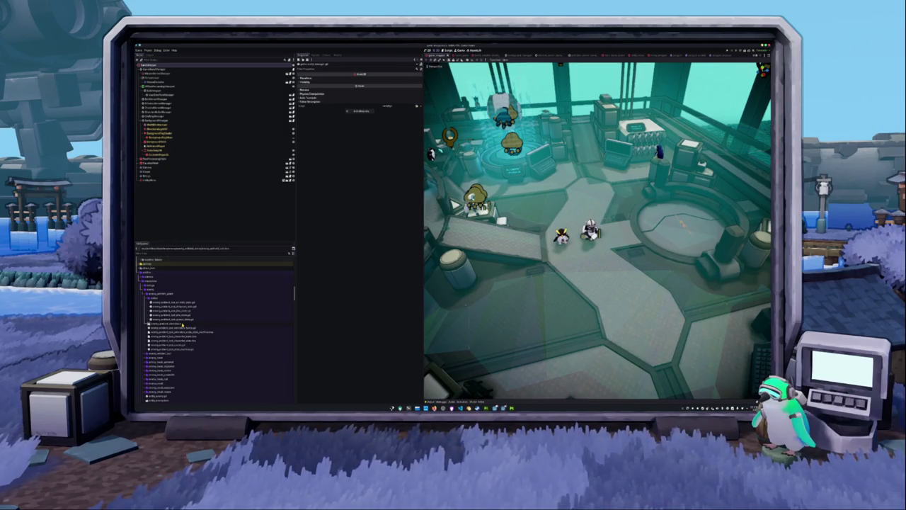
pyautogui.press('Return')
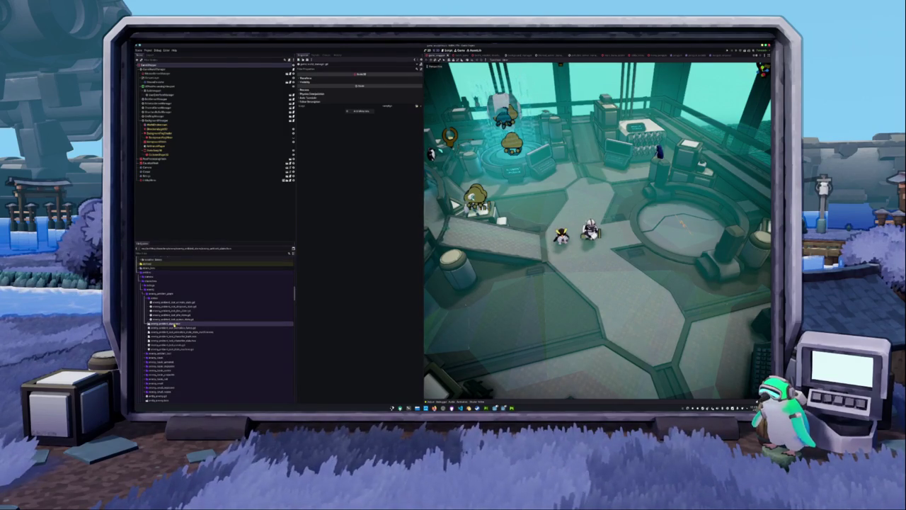
# Open the renamed enemy scene and orbit around the robot model
pyautogui.doubleClick(172, 324)
pyautogui.moveTo(591, 233); pyautogui.dragTo(488, 222, button='middle')
pyautogui.scroll(-3, 488, 222)
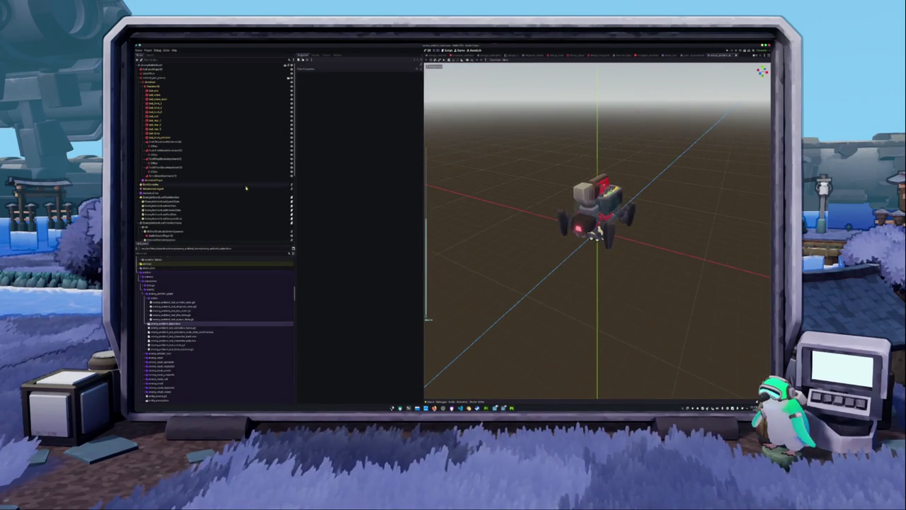
# Delete the robot model node and the leftover nodes below it
pyautogui.click(150, 78)
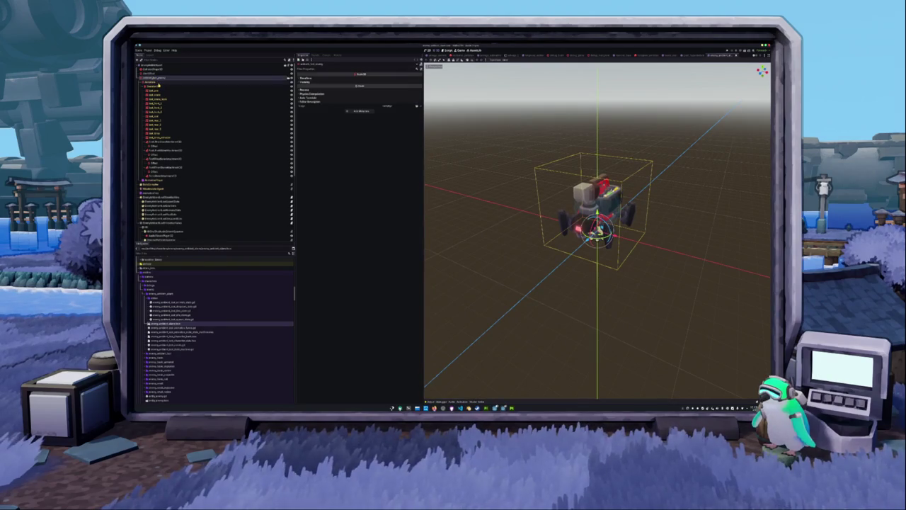
pyautogui.press('Delete')
pyautogui.press('Return')
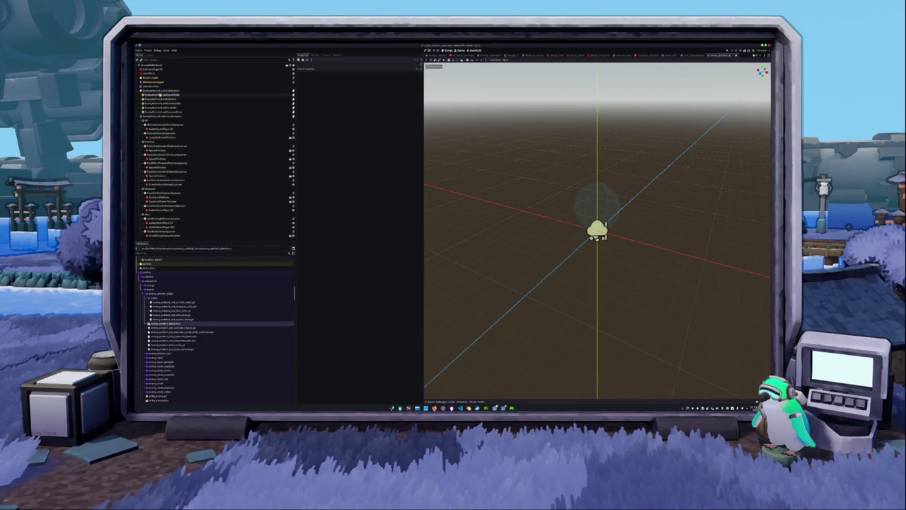
pyautogui.click(159, 116)
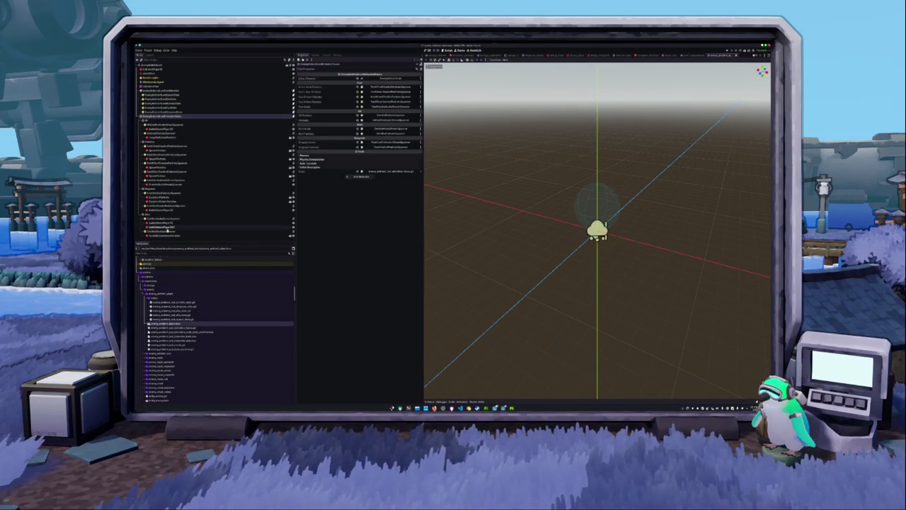
pyautogui.keyDown('shift'); pyautogui.click(168, 228); pyautogui.keyUp('shift')
pyautogui.press('Delete')
pyautogui.press('Return')
# Remove five unneeded copied script files from the project
pyautogui.click(163, 319)
pyautogui.keyDown('shift'); pyautogui.click(152, 303); pyautogui.keyUp('shift')
pyautogui.press('Delete')
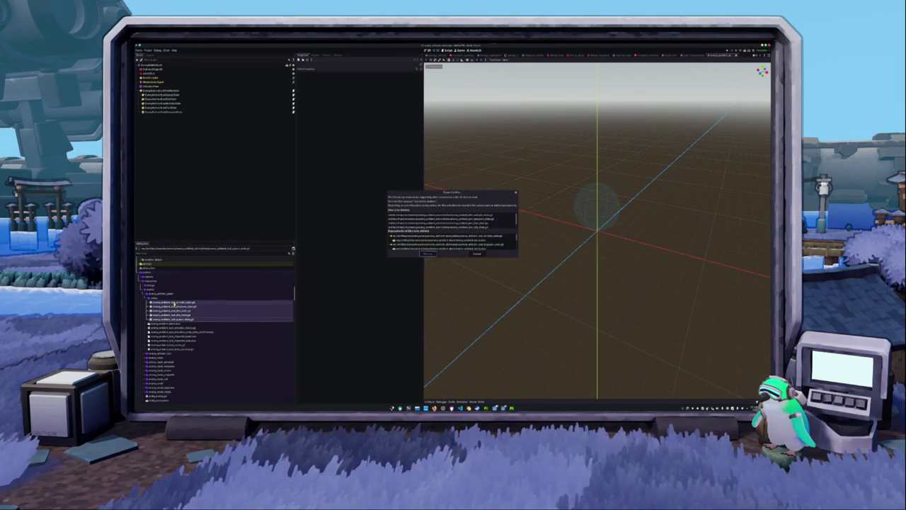
pyautogui.press('Return')
# Delete another unneeded scene node and move the selection up to the root node
pyautogui.click(167, 91)
pyautogui.press('Delete')
pyautogui.press('Return')
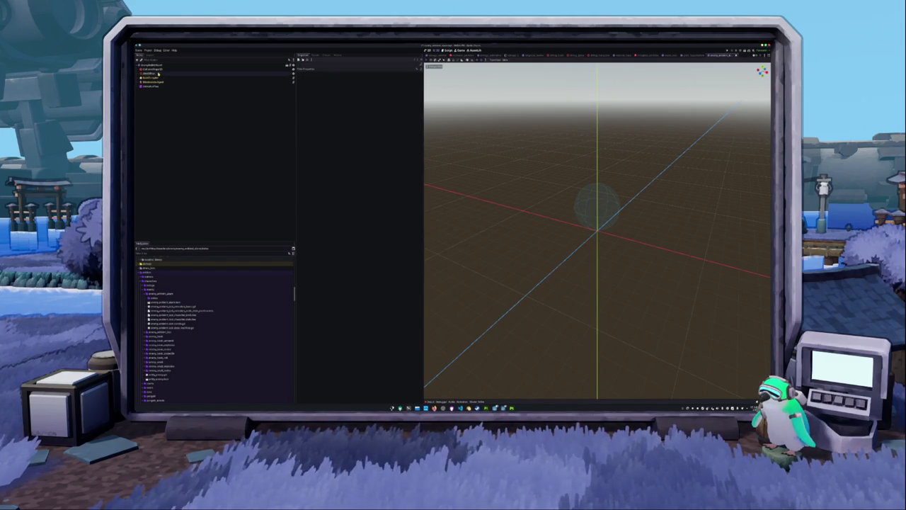
pyautogui.click(159, 74)
pyautogui.press('Up')
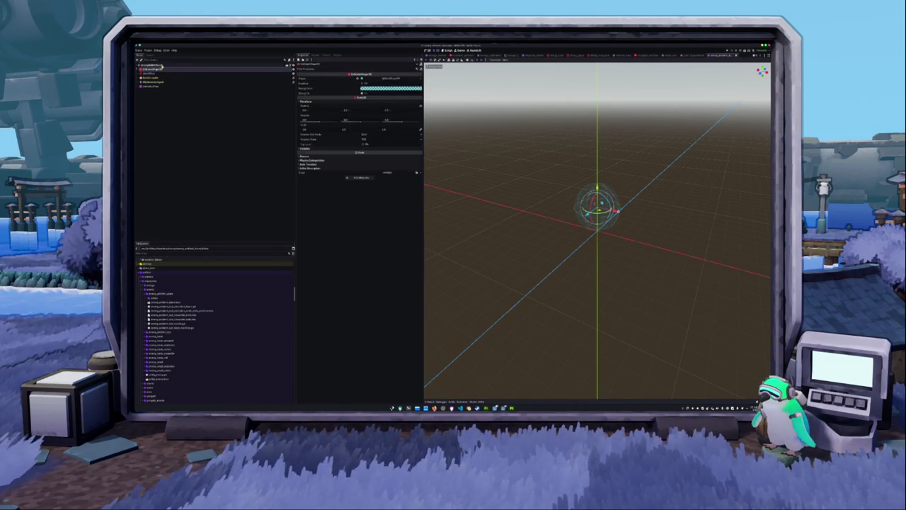
pyautogui.press('Up')
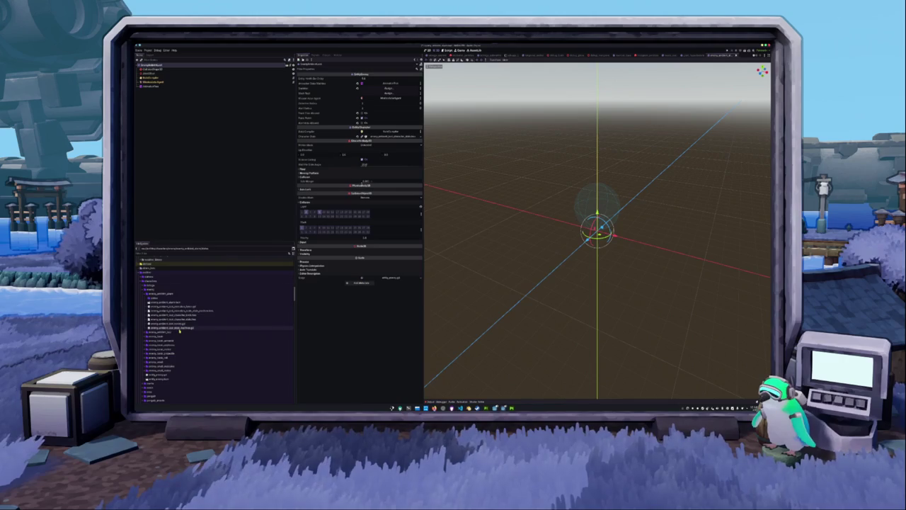
# Remove one more unneeded file and the AnimationTree node, then select the root node
pyautogui.click(206, 307)
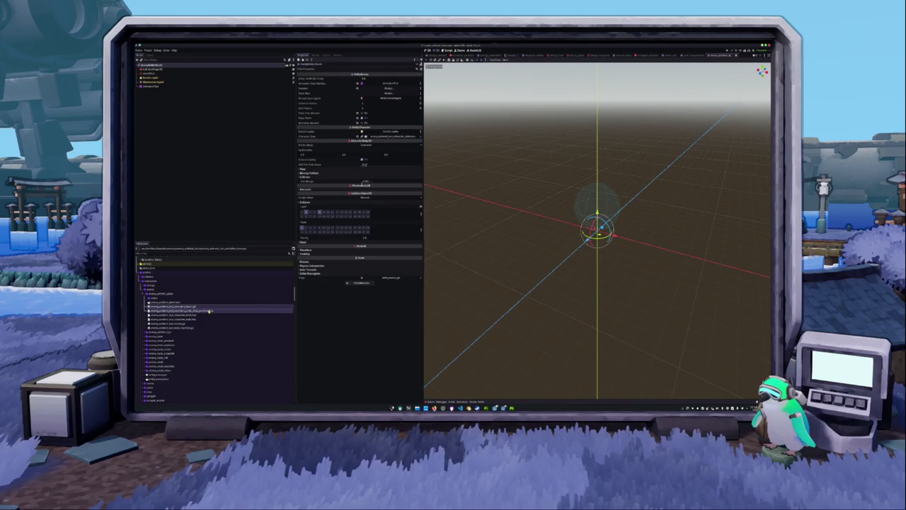
pyautogui.press('Delete')
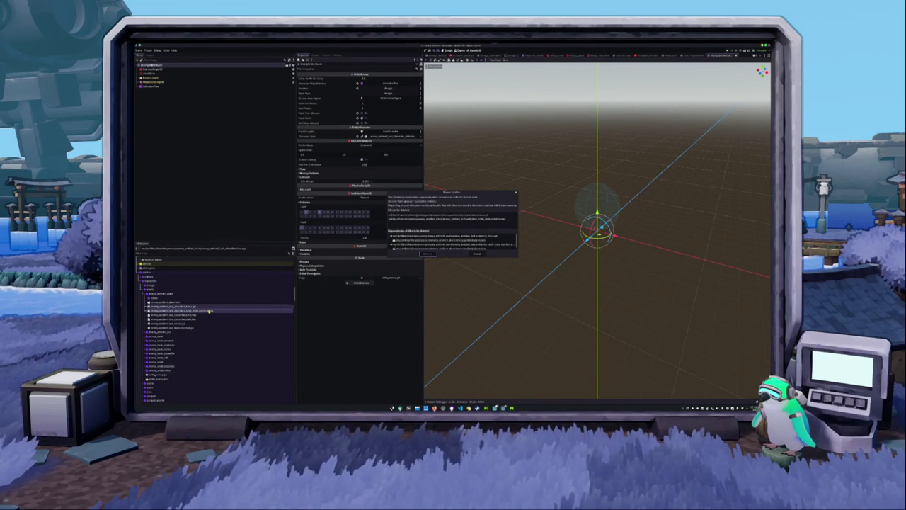
pyautogui.press('Return')
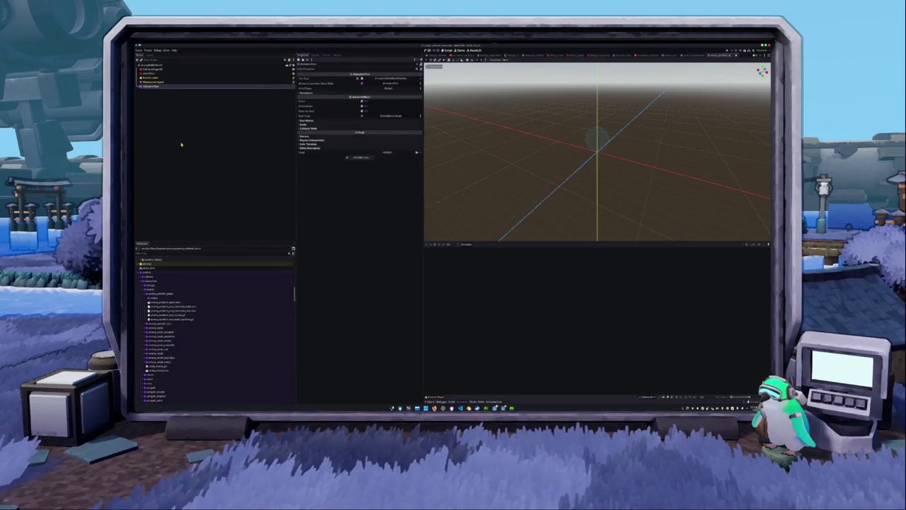
pyautogui.press('Delete')
pyautogui.click(153, 82)
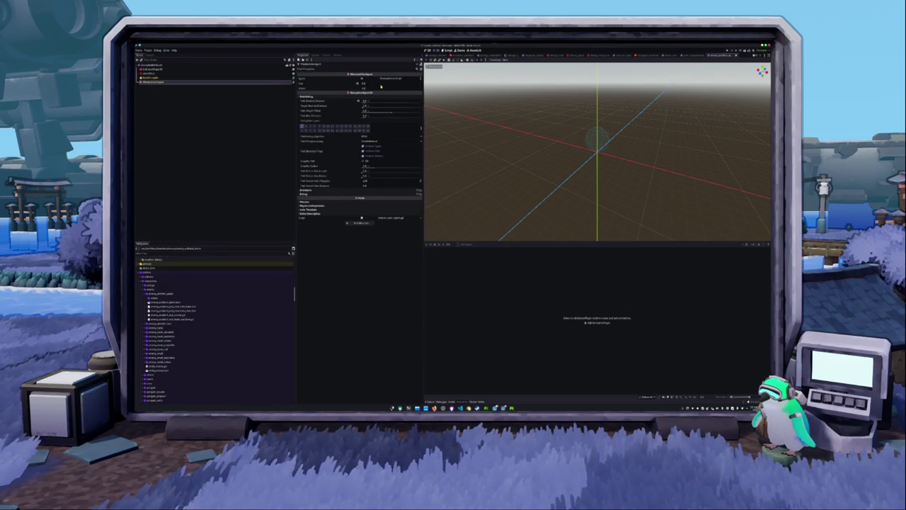
pyautogui.click(190, 65)
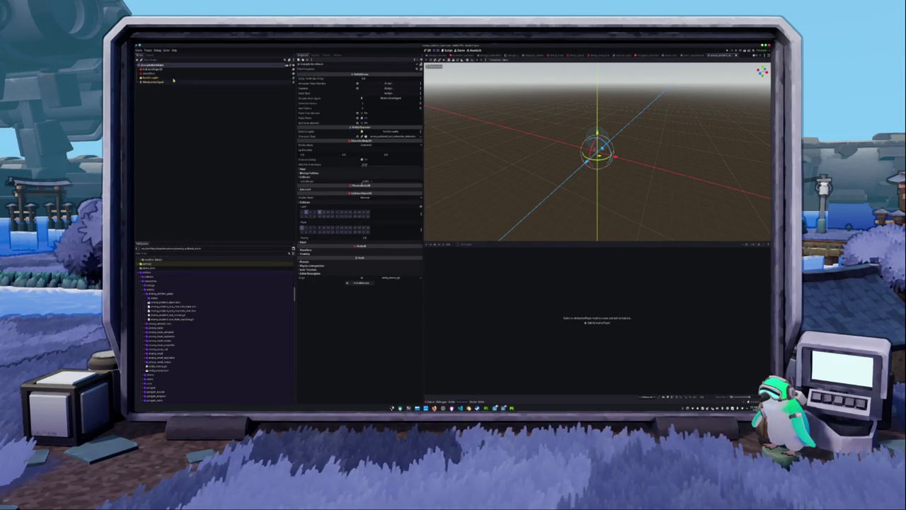
pyautogui.hotkey('ctrl', 'a')
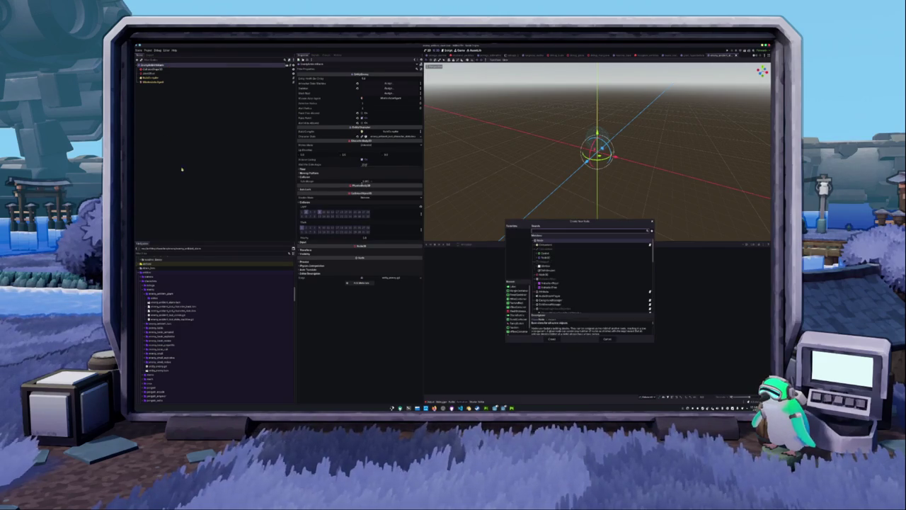
# Add a Node3D child to the enemy root and give it the pasted name
pyautogui.click(544, 275)
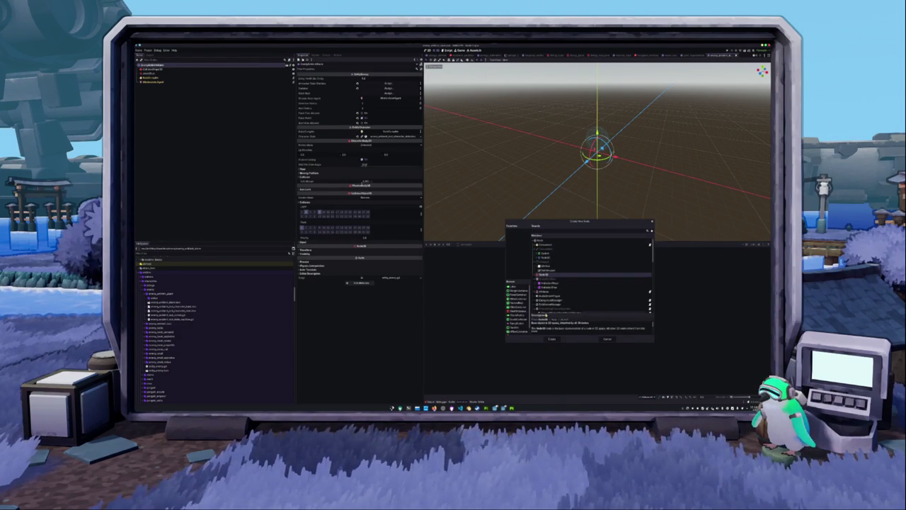
pyautogui.click(553, 340)
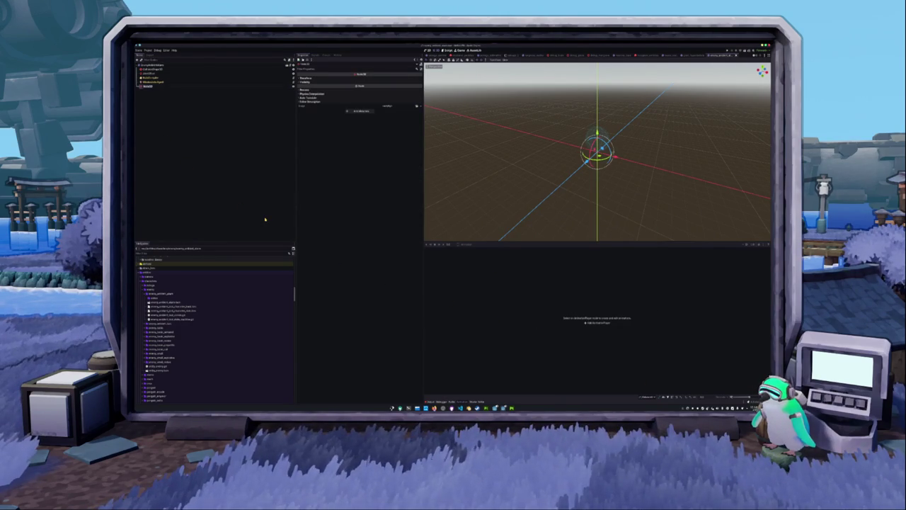
pyautogui.hotkey('ctrl', 'v')
pyautogui.press('Return')
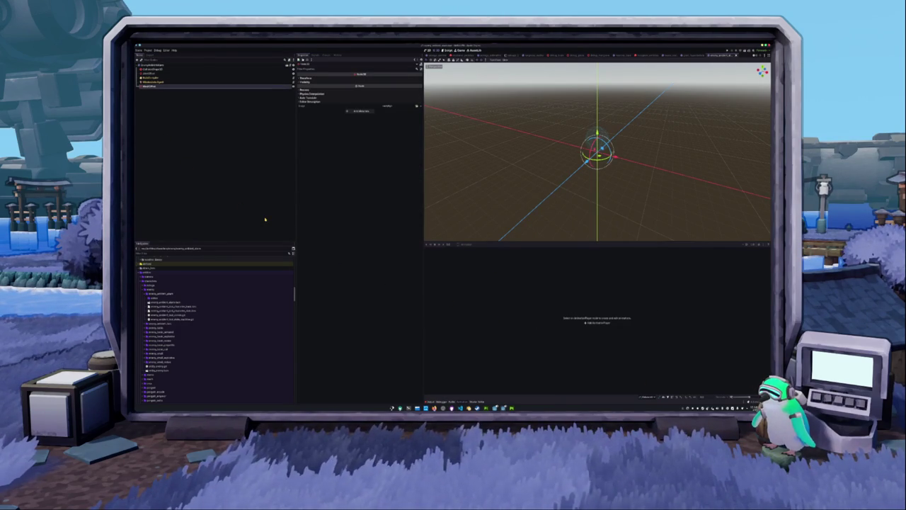
# Instance the enemy .glb model from the entities/enemy folder and raise it along Y
pyautogui.scroll(5, 190, 317)
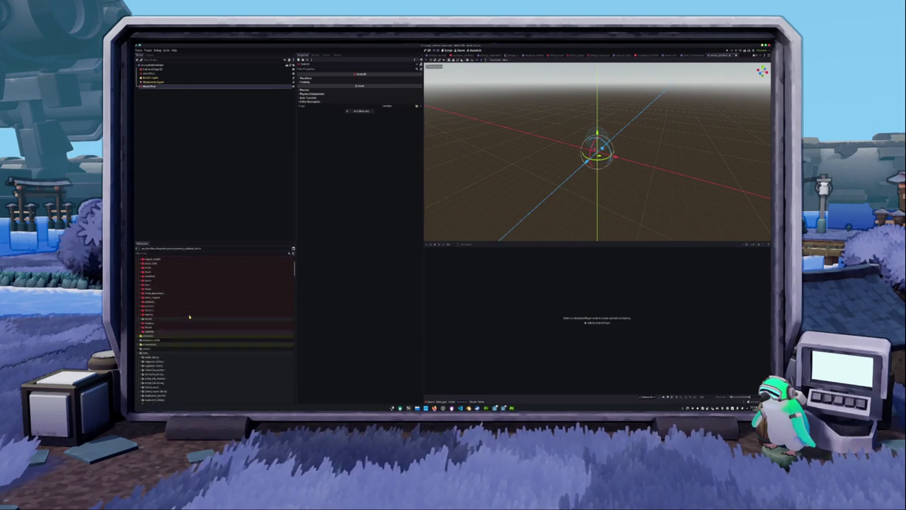
pyautogui.doubleClick(148, 297)
pyautogui.doubleClick(152, 301)
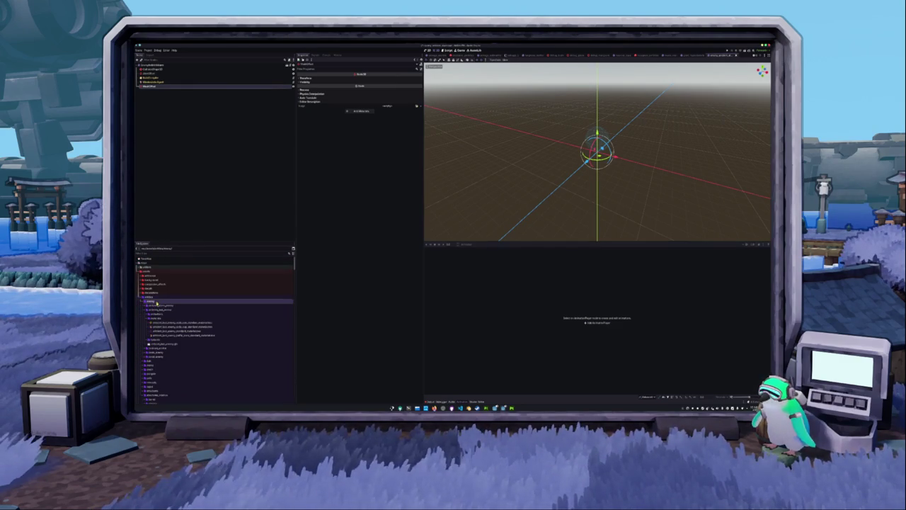
pyautogui.doubleClick(160, 310)
pyautogui.moveTo(163, 322); pyautogui.dragTo(160, 91)
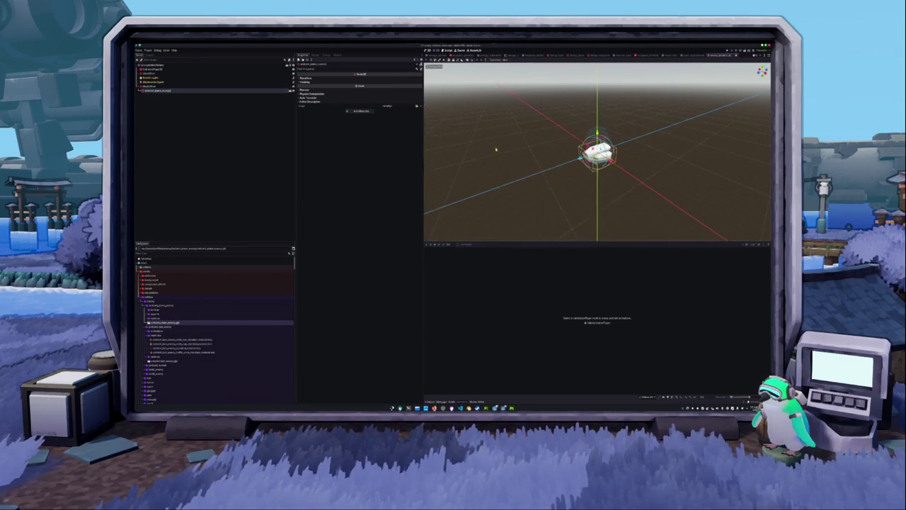
pyautogui.moveTo(597, 135); pyautogui.dragTo(597, 88)
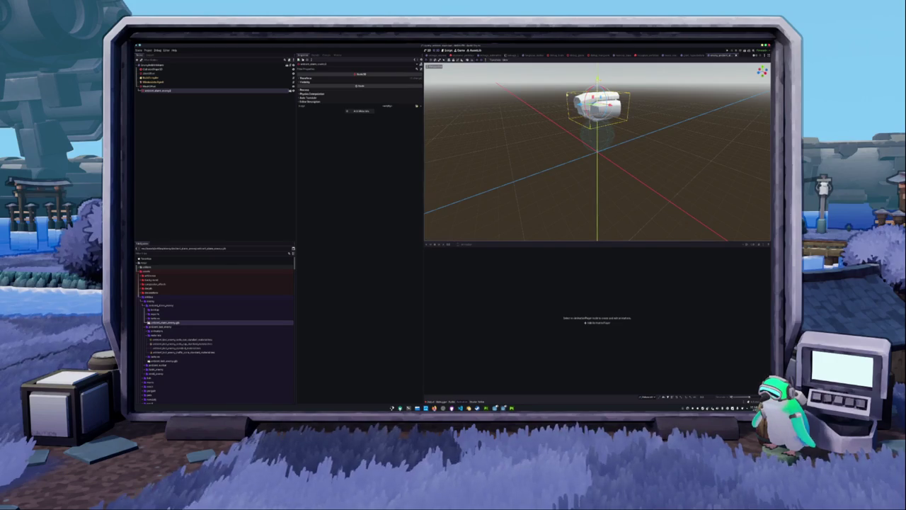
pyautogui.scroll(-3, 598, 92)
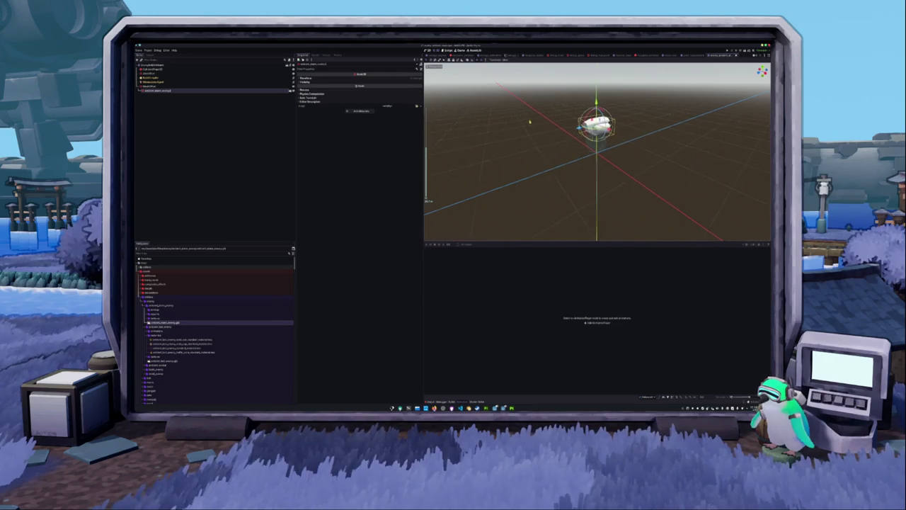
# Set the collision shape radius to 0.4 and reset its position to the origin
pyautogui.click(153, 68)
pyautogui.click(395, 80)
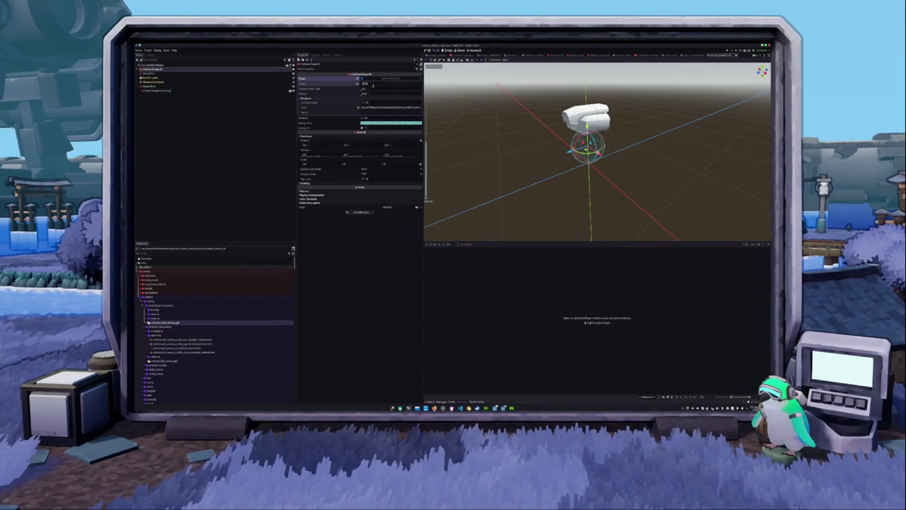
pyautogui.scroll(2, 455, 127)
pyautogui.scroll(2, 455, 127)
pyautogui.write('0.4')
pyautogui.press('Return')
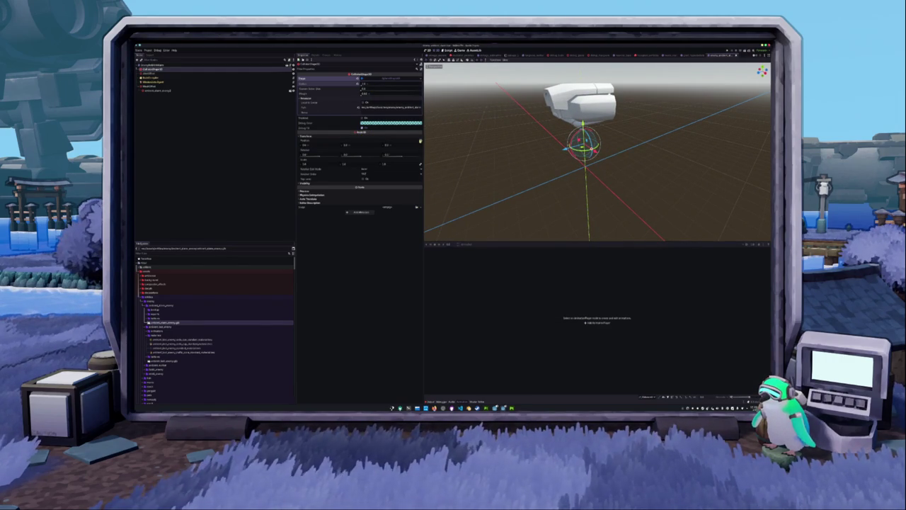
pyautogui.click(421, 140)
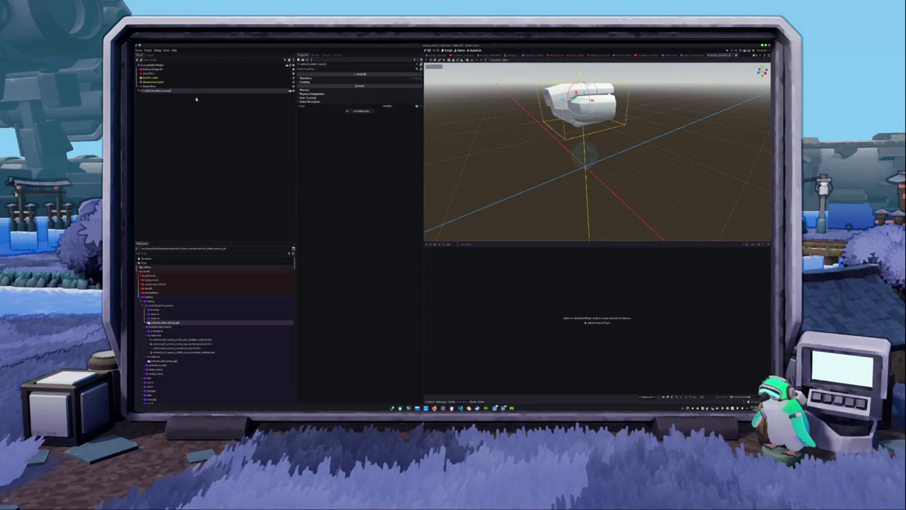
# Shrink the enemy model's scale and move it down to the scene origin
pyautogui.click(306, 78)
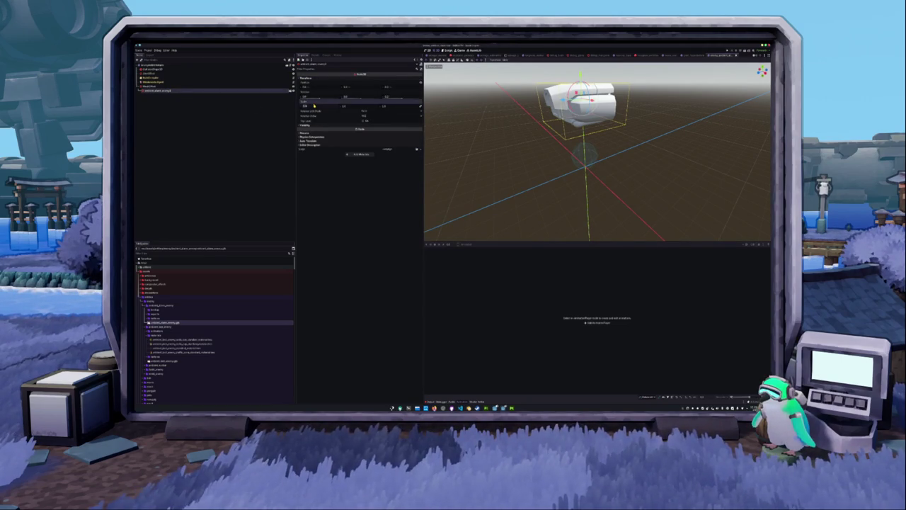
pyautogui.moveTo(313, 105); pyautogui.dragTo(298, 105)
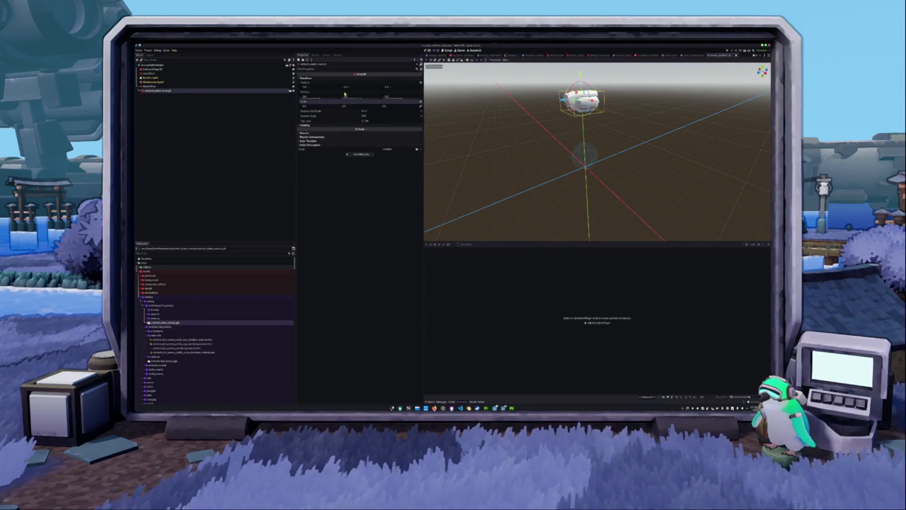
pyautogui.moveTo(356, 87)
pyautogui.mouseDown()
pyautogui.moveTo(339, 87)
pyautogui.moveTo(357, 87)
pyautogui.mouseUp()
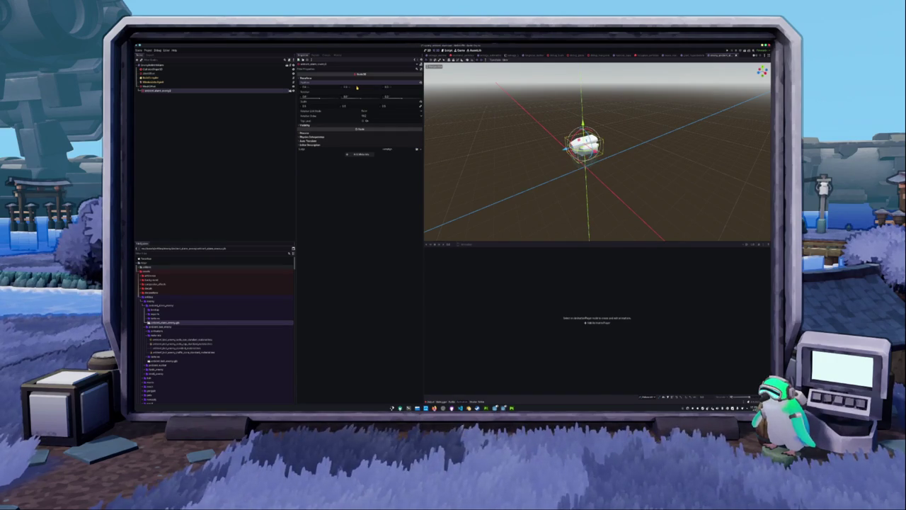
pyautogui.scroll(3, 475, 115)
pyautogui.moveTo(475, 115)
pyautogui.mouseDown(button='middle')
pyautogui.moveTo(478, 148)
pyautogui.moveTo(489, 142)
pyautogui.mouseUp(button='middle')
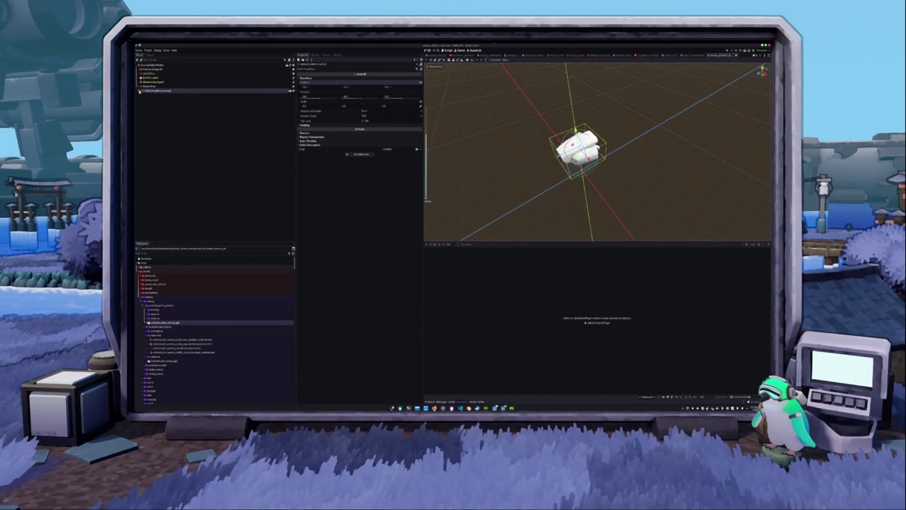
pyautogui.rightClick(150, 91)
# Make the model's children editable and select its mesh child's Geometry settings
pyautogui.click(170, 168)
pyautogui.click(167, 95)
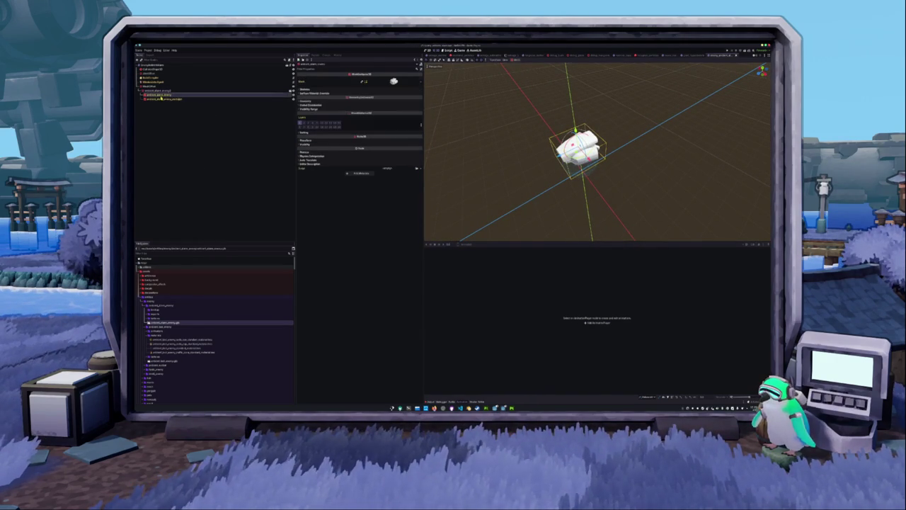
pyautogui.click(343, 102)
pyautogui.click(386, 105)
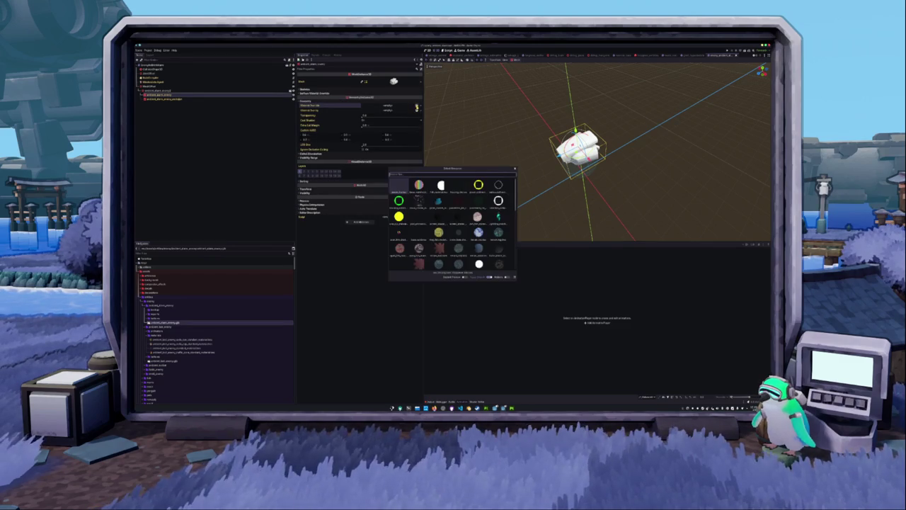
pyautogui.press('Escape')
# Create a new subfolder in the FileSystem dock for the material
pyautogui.click(170, 305)
pyautogui.rightClick(170, 306)
pyautogui.click(223, 310)
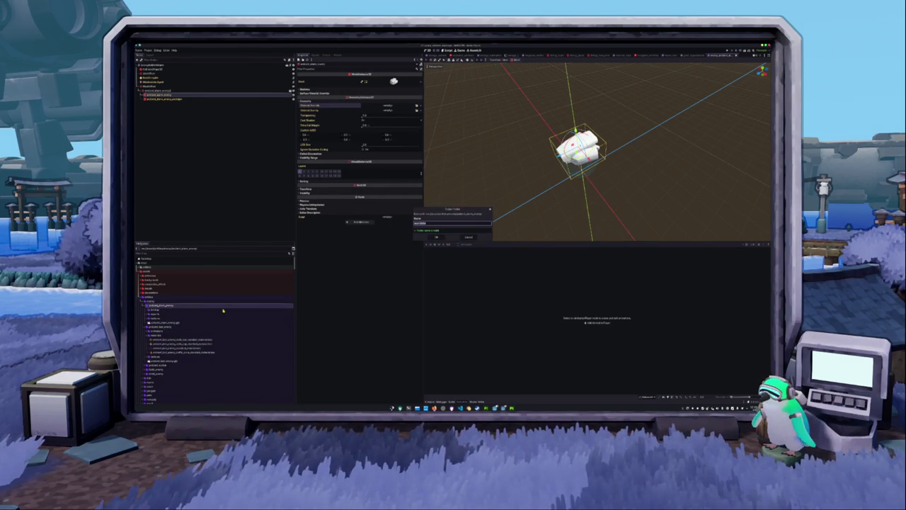
pyautogui.press('Return')
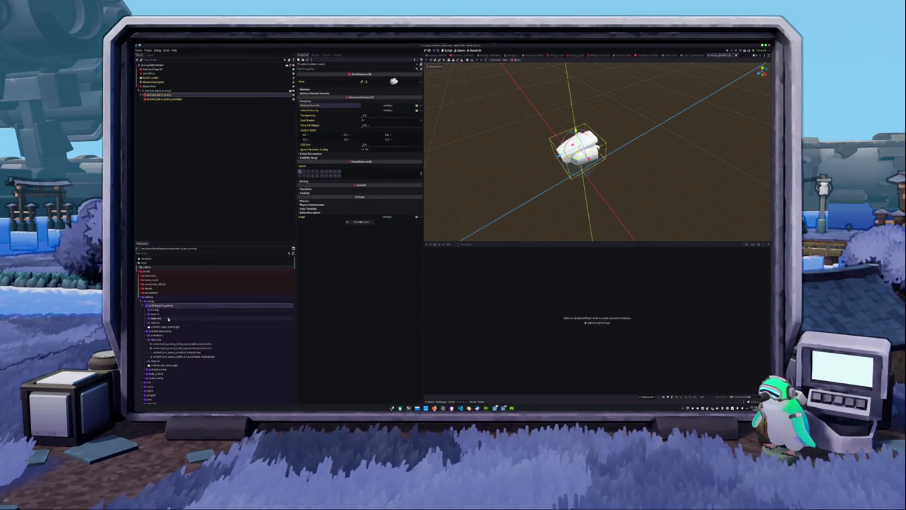
# Create a StandardMaterial3D resource in the new folder and save it as a .tres file
pyautogui.rightClick(167, 319)
pyautogui.click(219, 334)
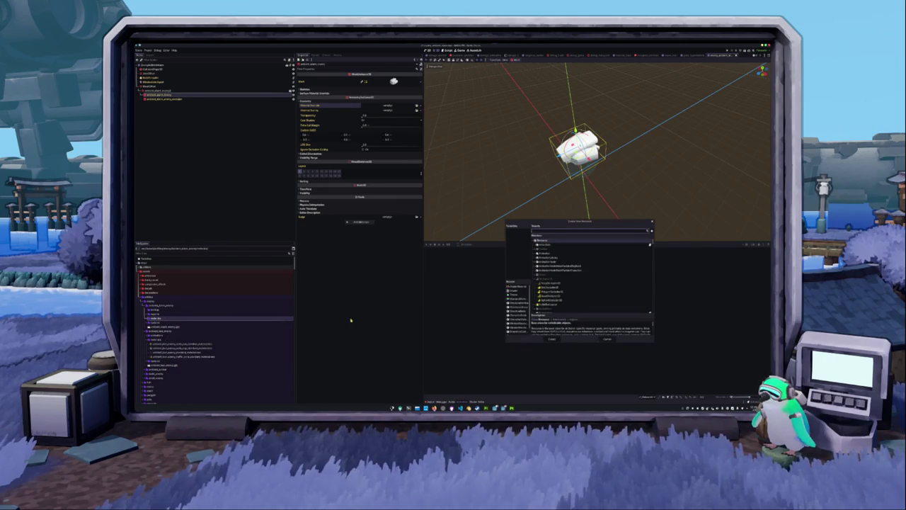
pyautogui.click(518, 288)
pyautogui.click(552, 338)
pyautogui.write('enemy_glow')
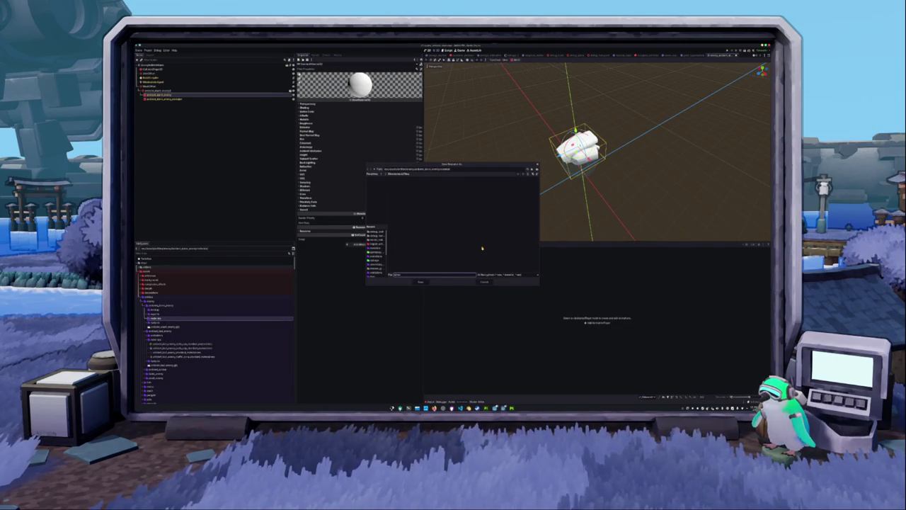
pyautogui.write('.tres')
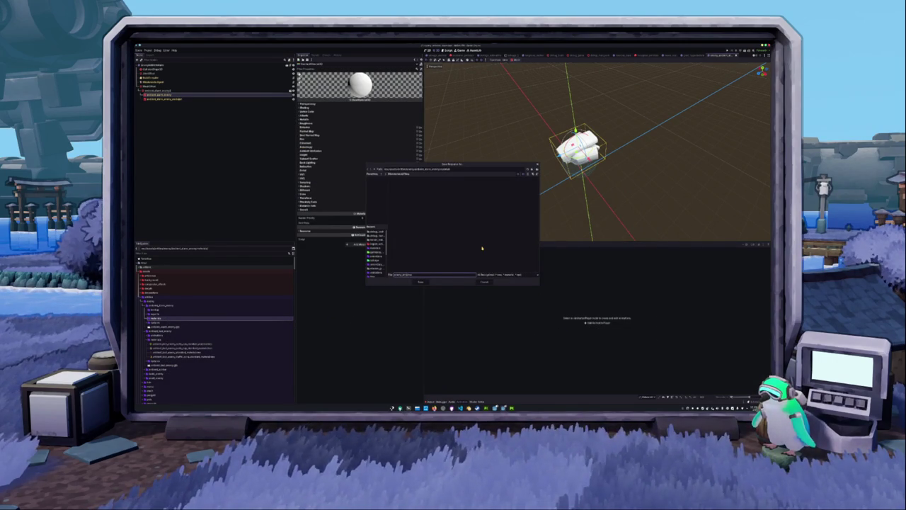
pyautogui.press('BackSpace')
pyautogui.press('BackSpace')
pyautogui.press('BackSpace')
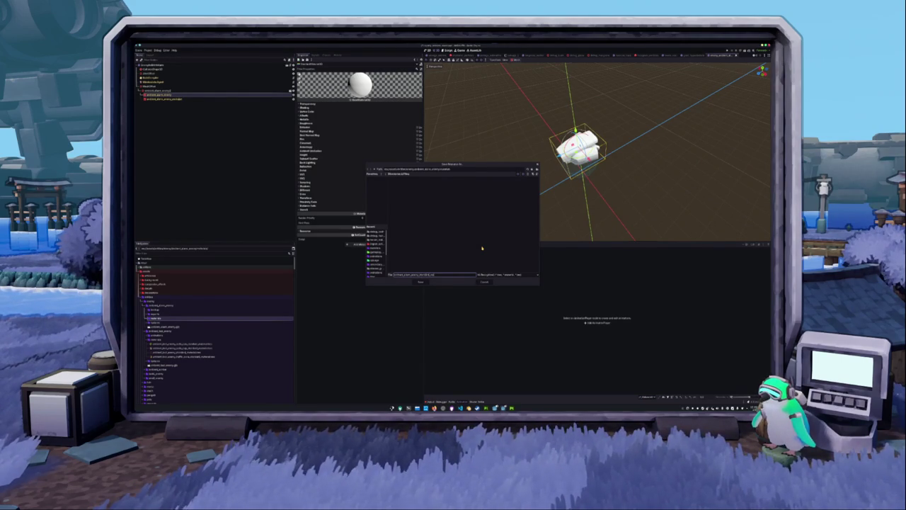
pyautogui.write('material')
pyautogui.press('Return')
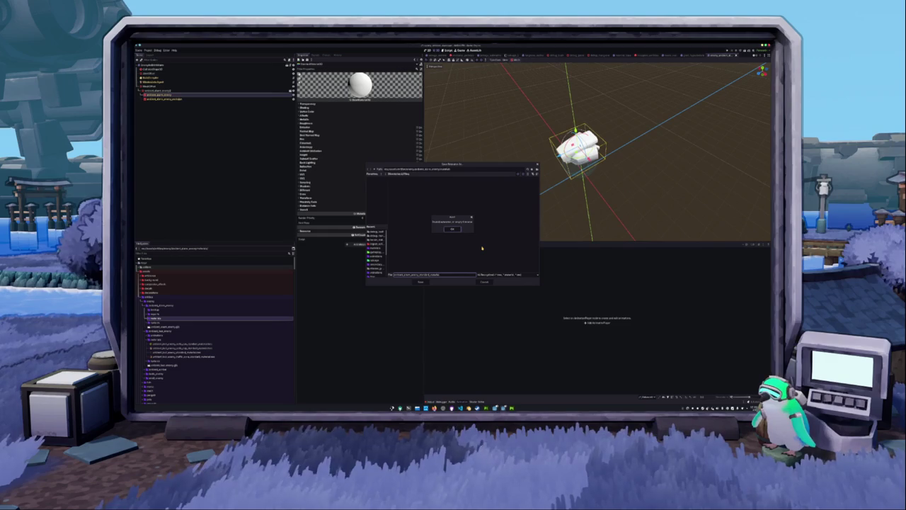
pyautogui.click(452, 229)
pyautogui.click(458, 275)
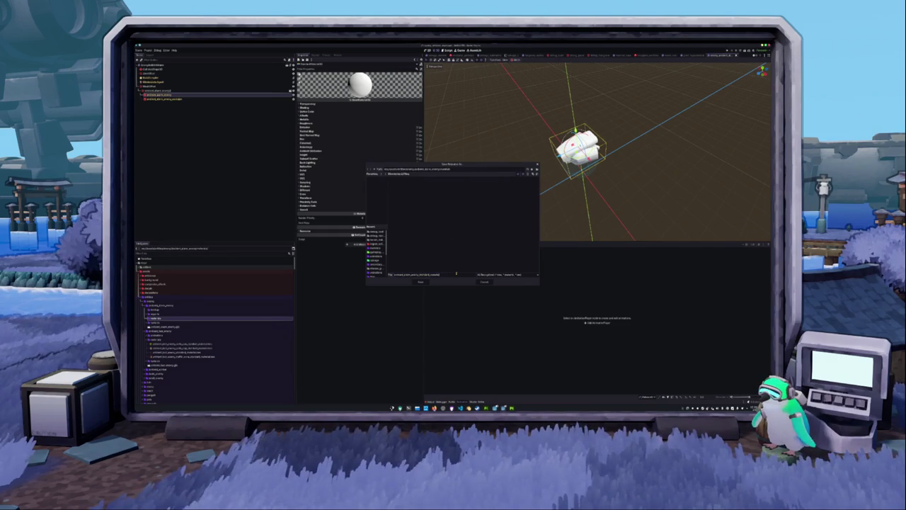
pyautogui.press('Return')
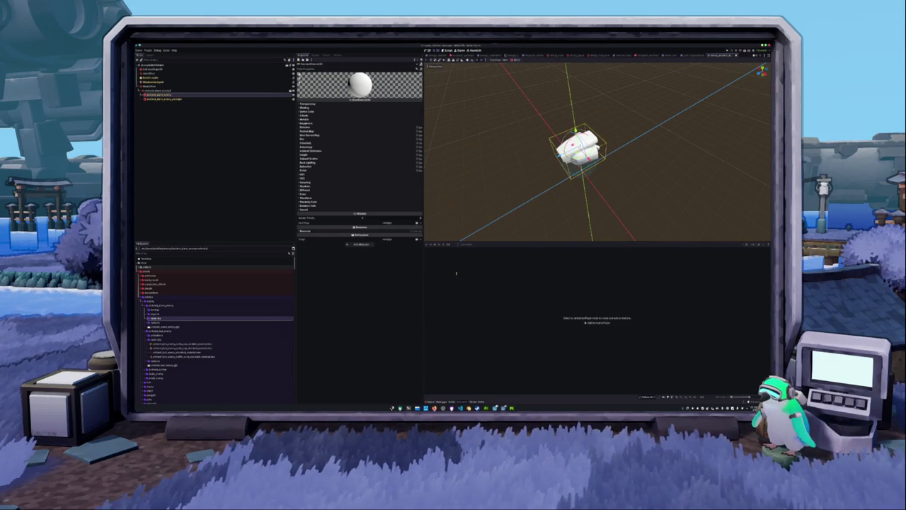
# Set the material's Shading Mode to Unshaded and open its albedo texture slot
pyautogui.click(321, 104)
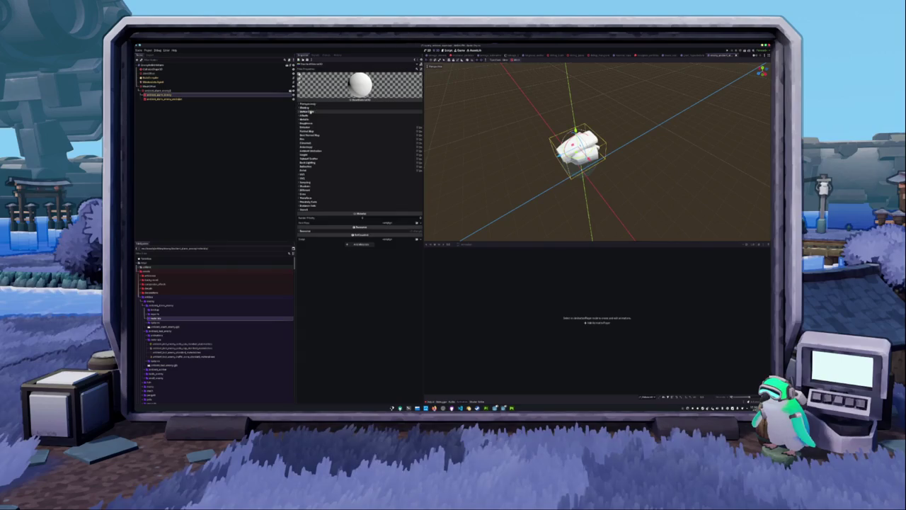
pyautogui.click(367, 112)
pyautogui.click(368, 116)
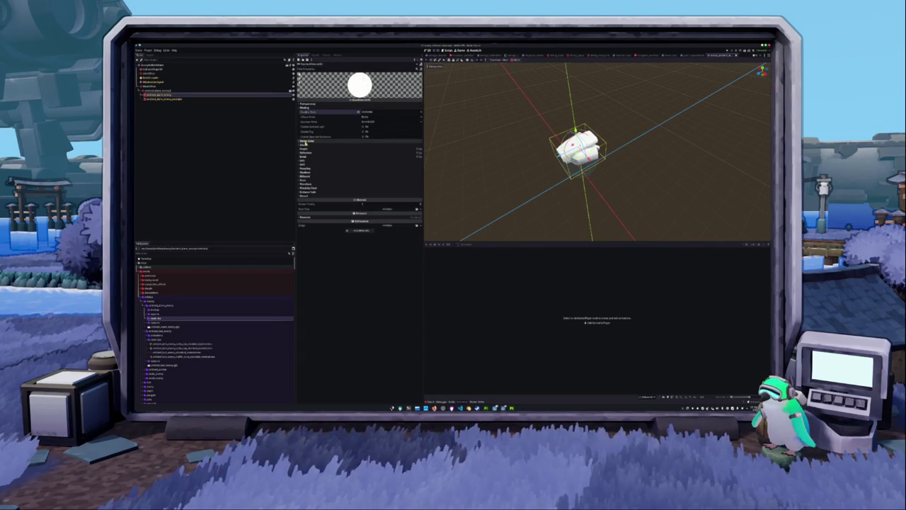
pyautogui.click(305, 144)
pyautogui.click(418, 155)
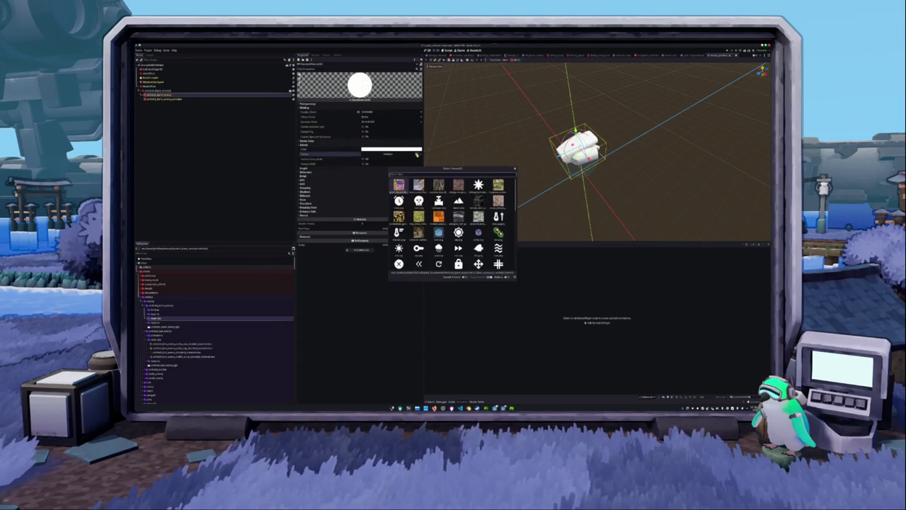
# Load enemy_tex as the material's albedo texture
pyautogui.write('enemy_tex')
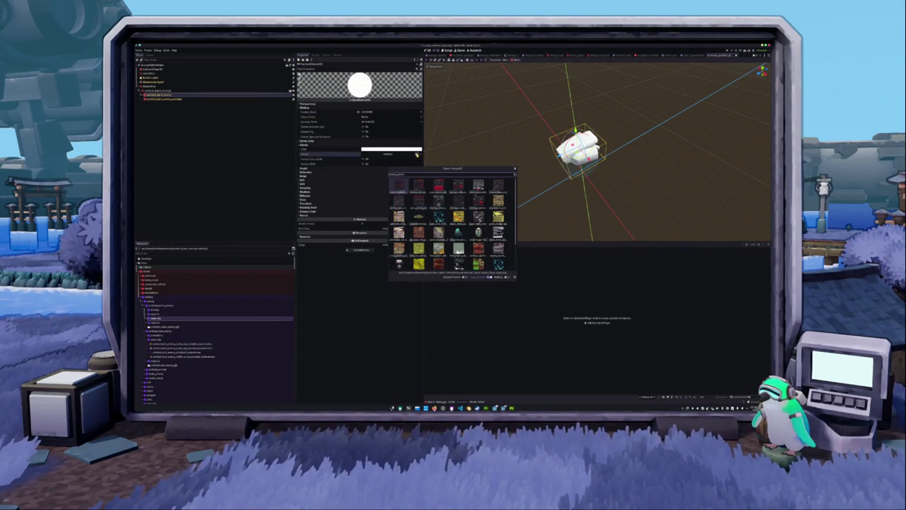
pyautogui.press('Return')
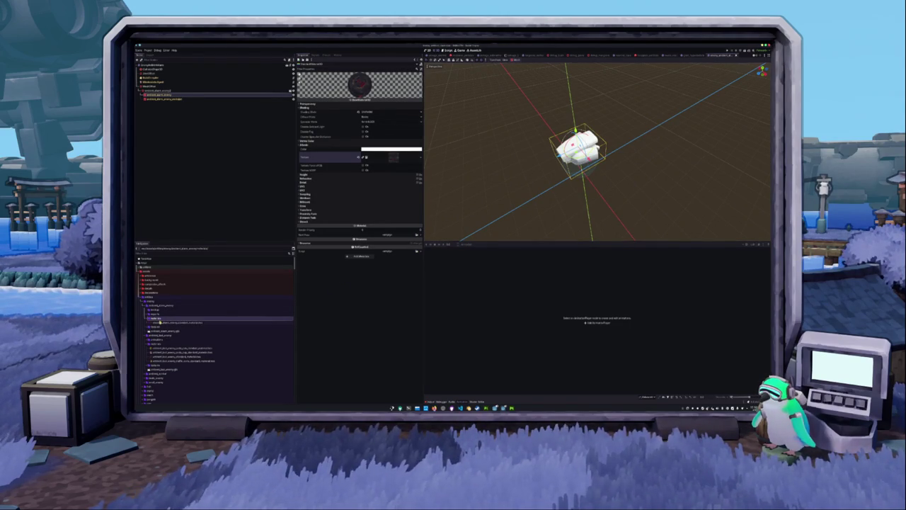
pyautogui.click(156, 95)
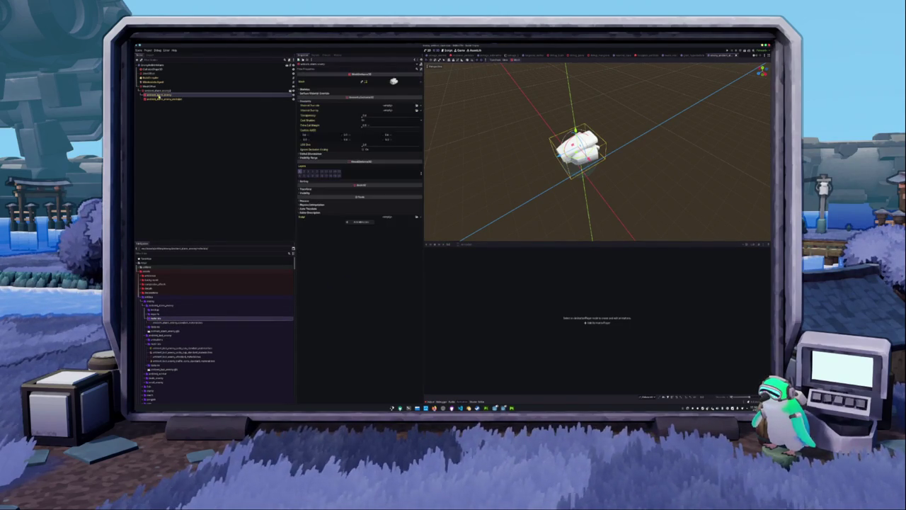
pyautogui.click(178, 356)
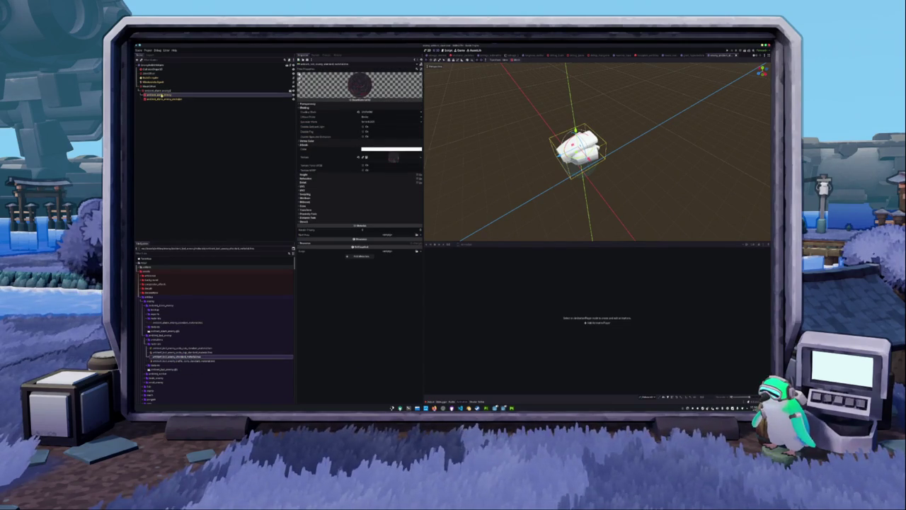
# Assign the enemy material as the MeshInstance3D's material override
pyautogui.click(157, 93)
pyautogui.click(417, 106)
pyautogui.write('enemy')
pyautogui.press('Return')
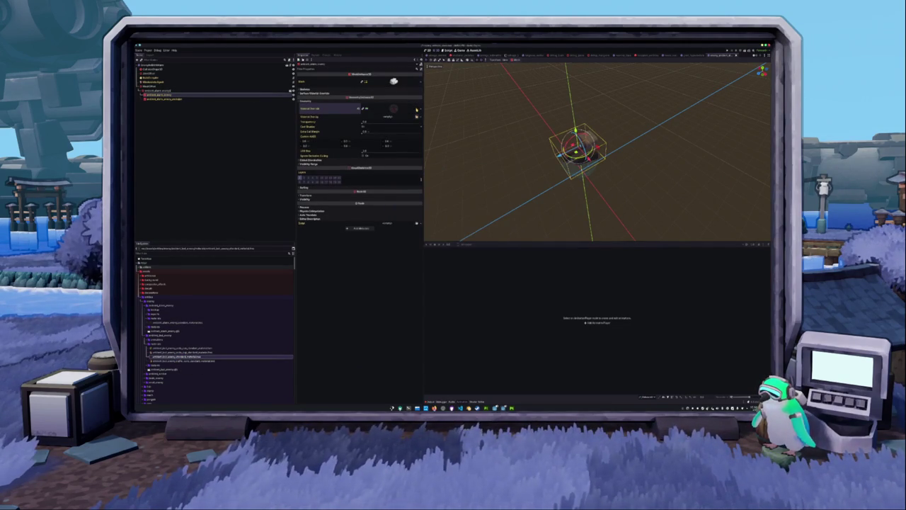
# Give the second mesh the red enemy material as its override and check the model
pyautogui.moveTo(442, 156)
pyautogui.mouseDown(button='middle')
pyautogui.moveTo(472, 166)
pyautogui.moveTo(500, 148)
pyautogui.mouseUp(button='middle')
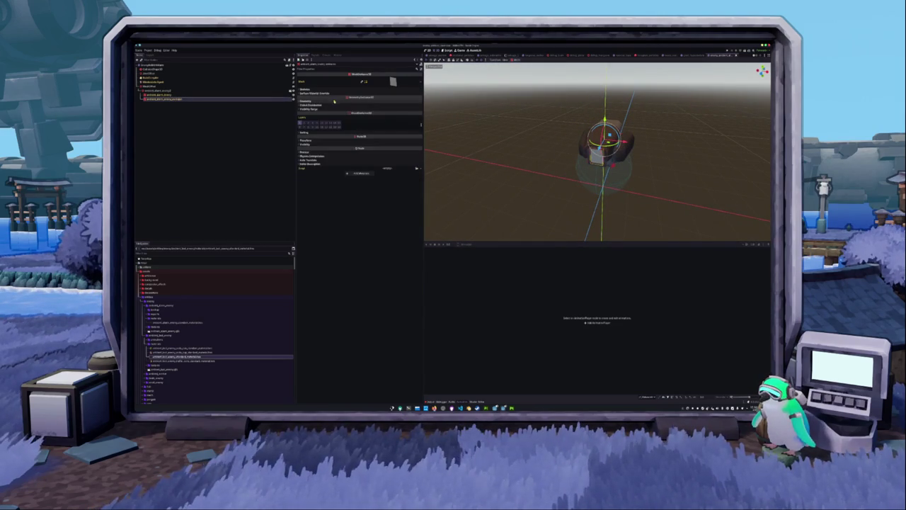
pyautogui.click(386, 102)
pyautogui.click(388, 105)
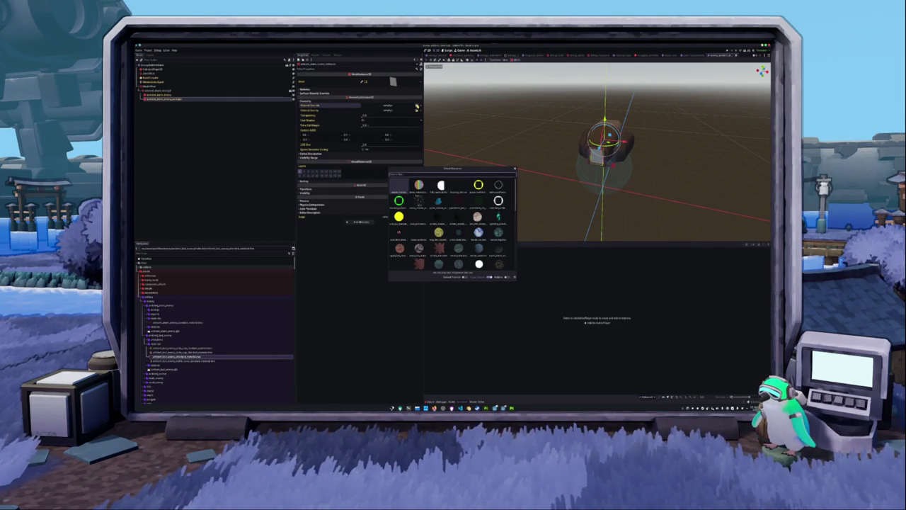
pyautogui.write('enemy')
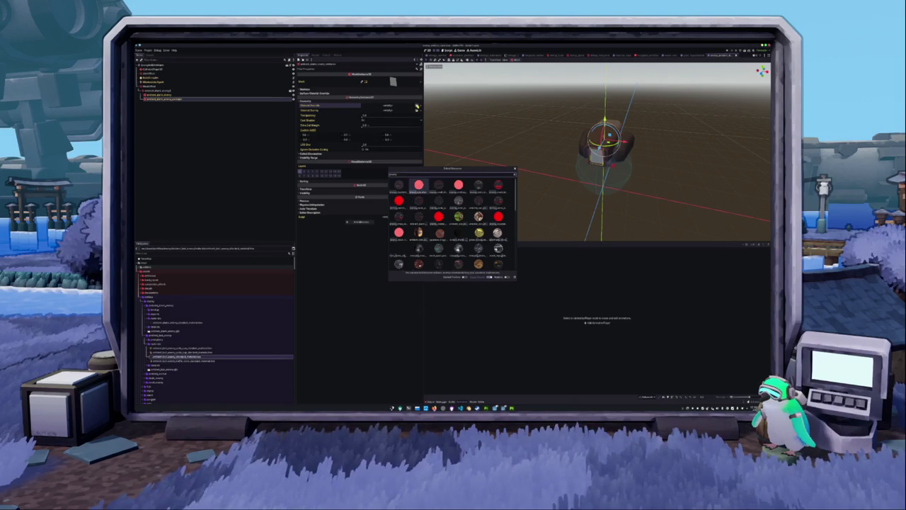
pyautogui.doubleClick(418, 186)
pyautogui.click(522, 118)
pyautogui.moveTo(526, 134)
pyautogui.mouseDown(button='middle')
pyautogui.moveTo(493, 128)
pyautogui.moveTo(490, 146)
pyautogui.mouseUp(button='middle')
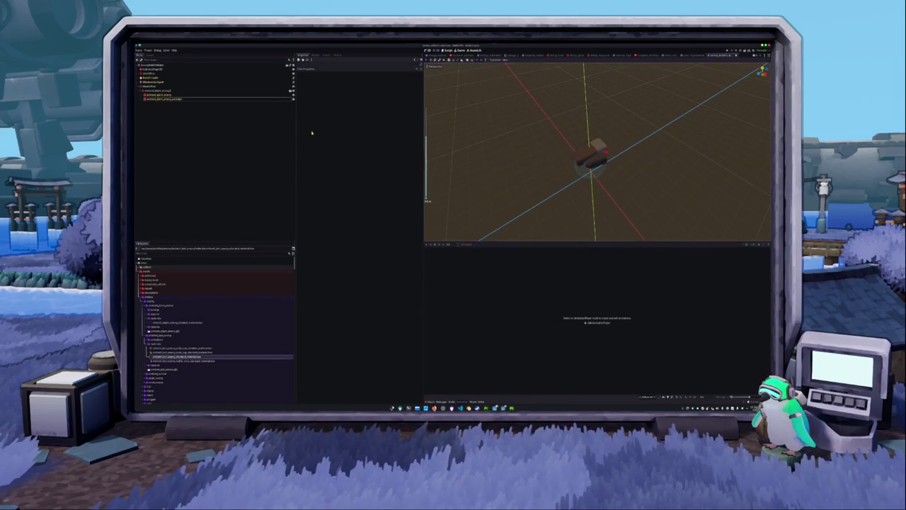
pyautogui.click(162, 90)
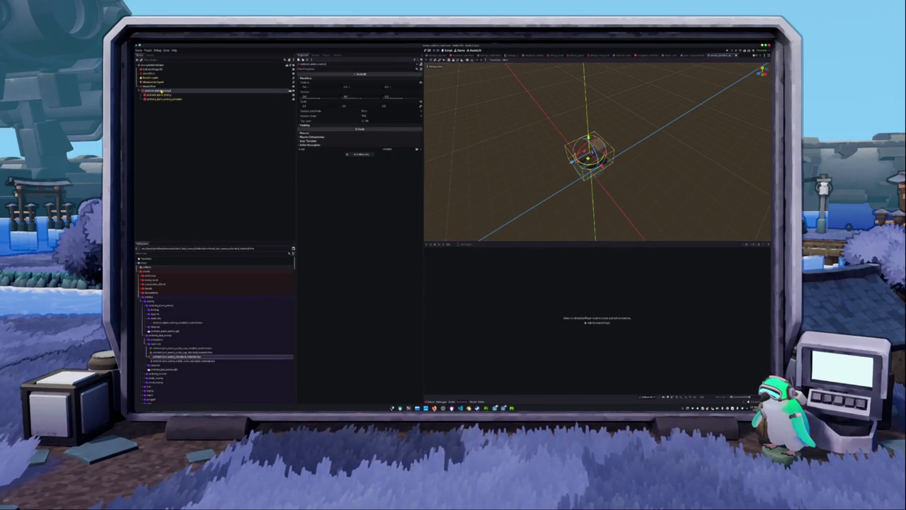
# Add a child node found by searching 'bone' under the root, then inspect other enemy nodes
pyautogui.rightClick(162, 91)
pyautogui.click(173, 93)
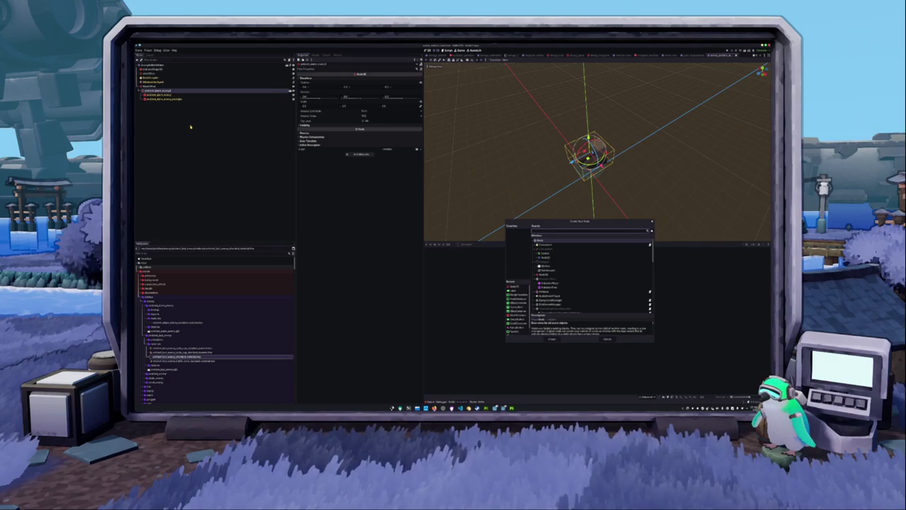
pyautogui.write('bone')
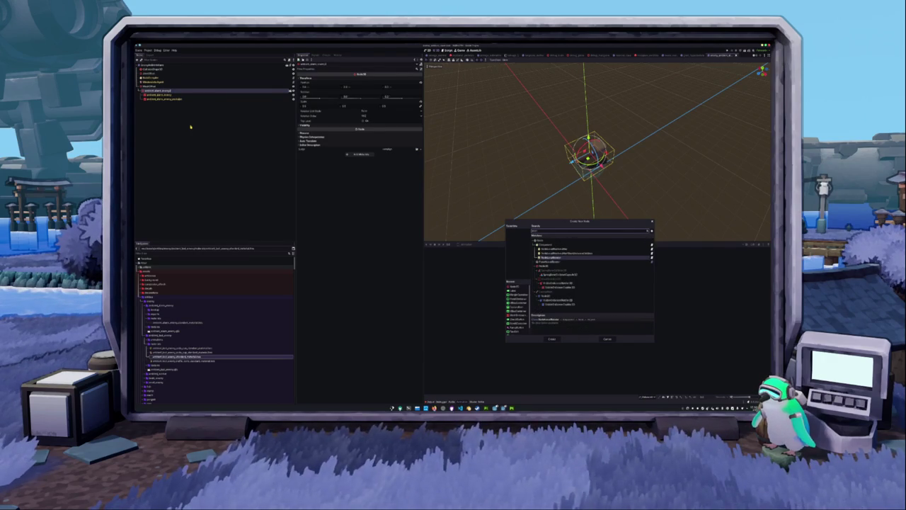
pyautogui.press('Return')
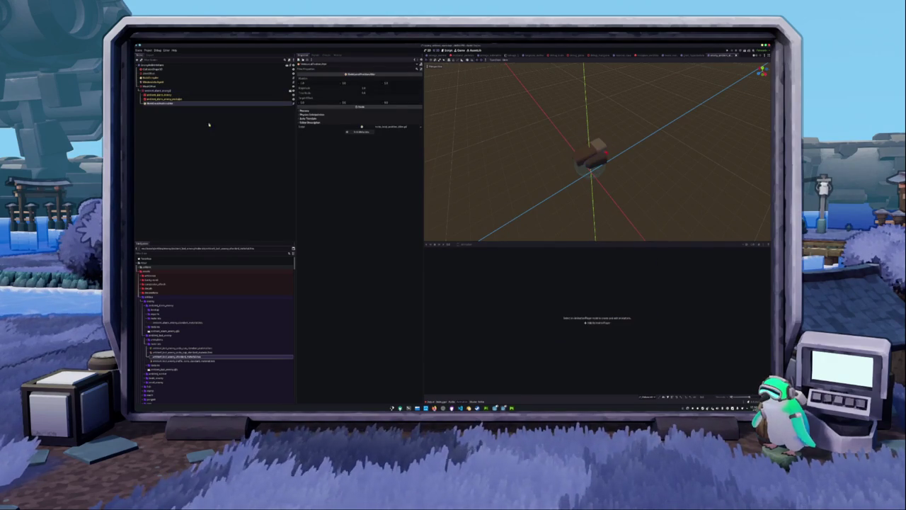
pyautogui.click(369, 89)
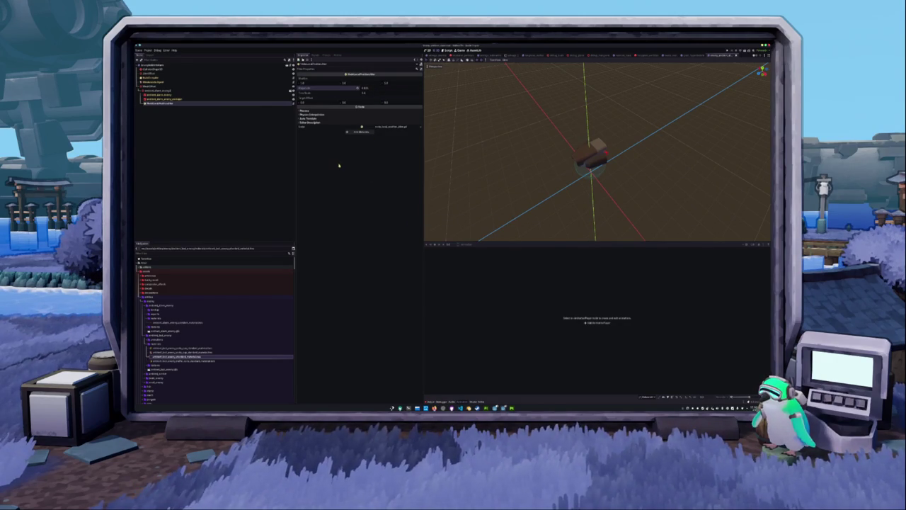
pyautogui.click(177, 82)
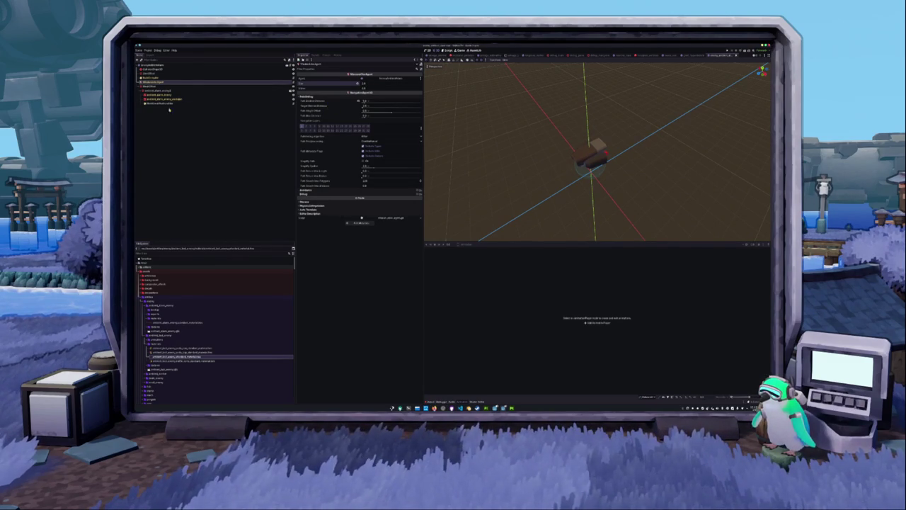
pyautogui.click(153, 78)
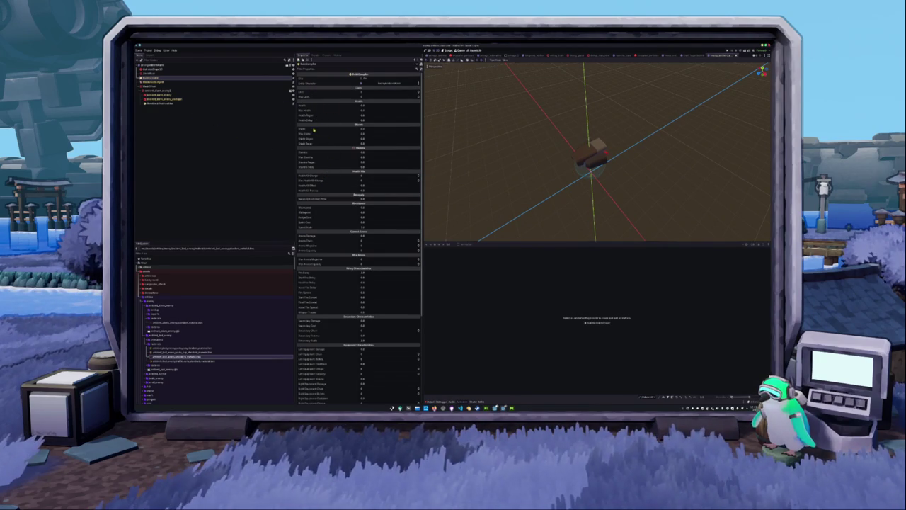
# Expand the root body's Character Stats and choose new Enemy Type and Enemy Size values
pyautogui.click(150, 65)
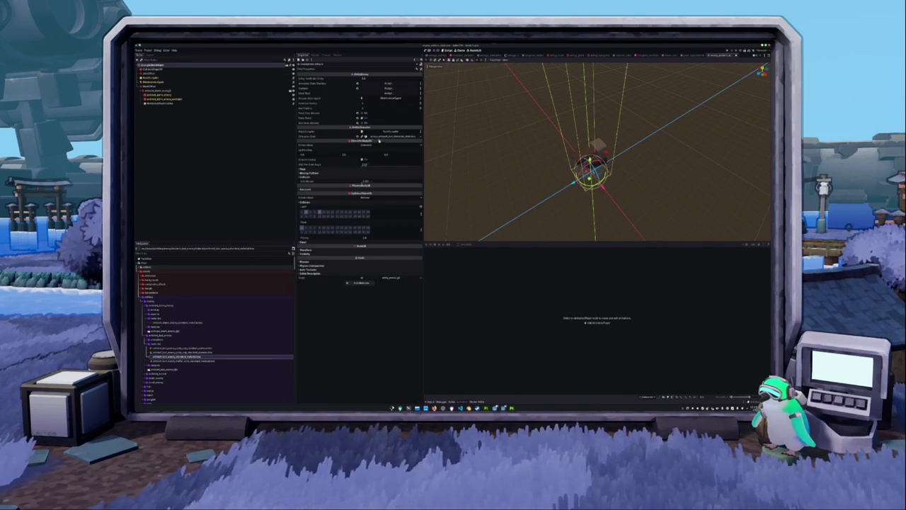
pyautogui.click(382, 137)
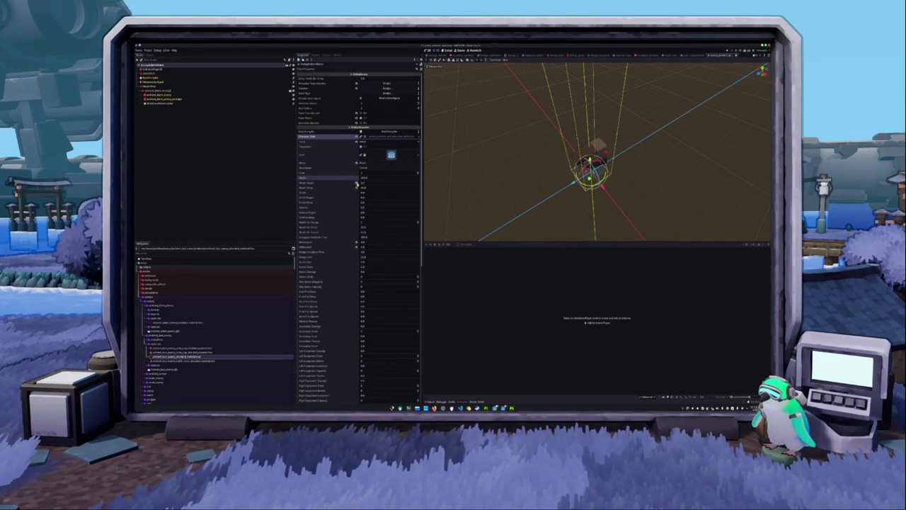
pyautogui.click(358, 187)
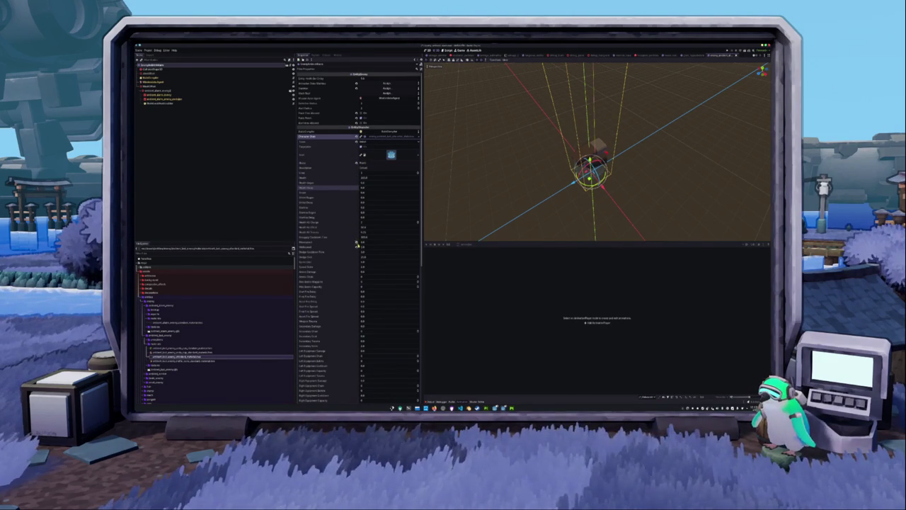
pyautogui.scroll(-3, 357, 245)
pyautogui.scroll(-3, 356, 269)
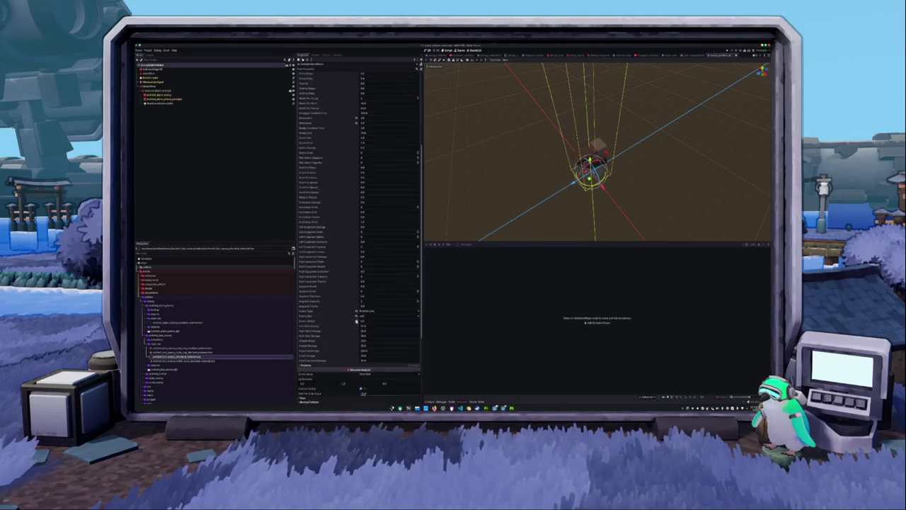
pyautogui.scroll(-3, 358, 292)
pyautogui.click(367, 271)
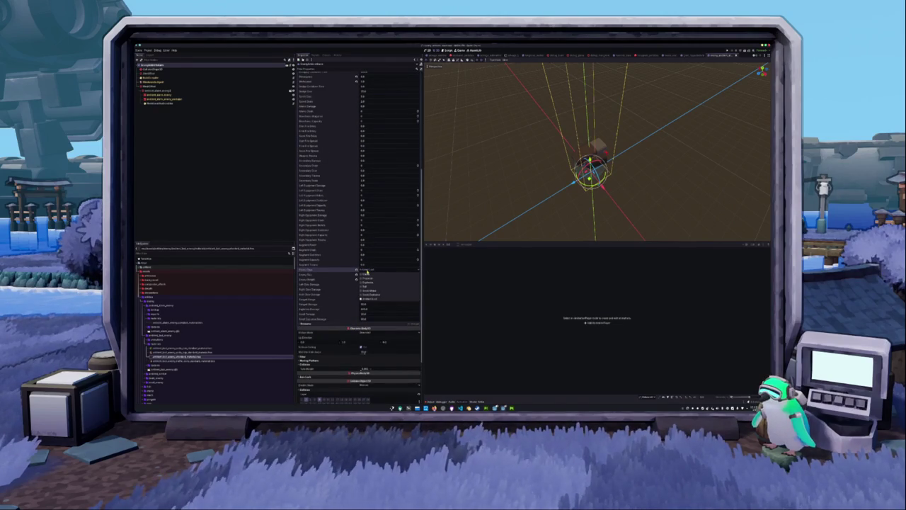
pyautogui.click(367, 272)
pyautogui.click(362, 275)
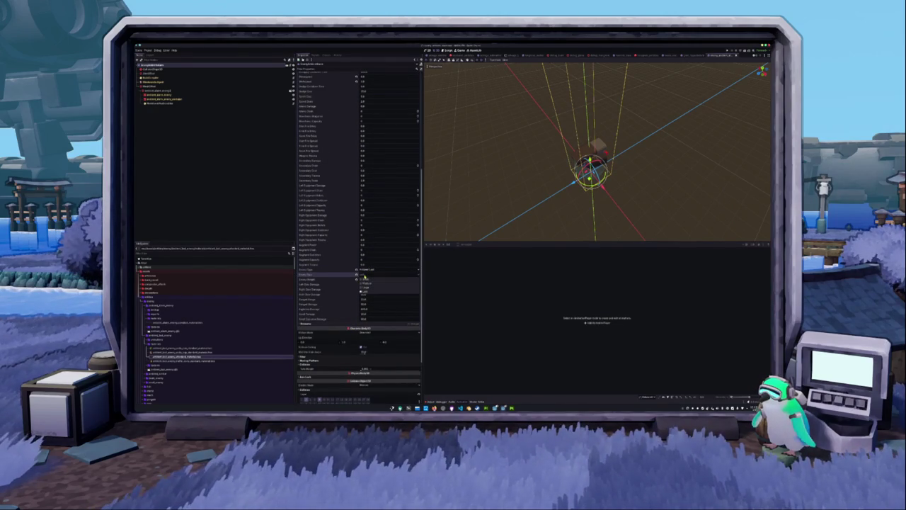
pyautogui.click(359, 282)
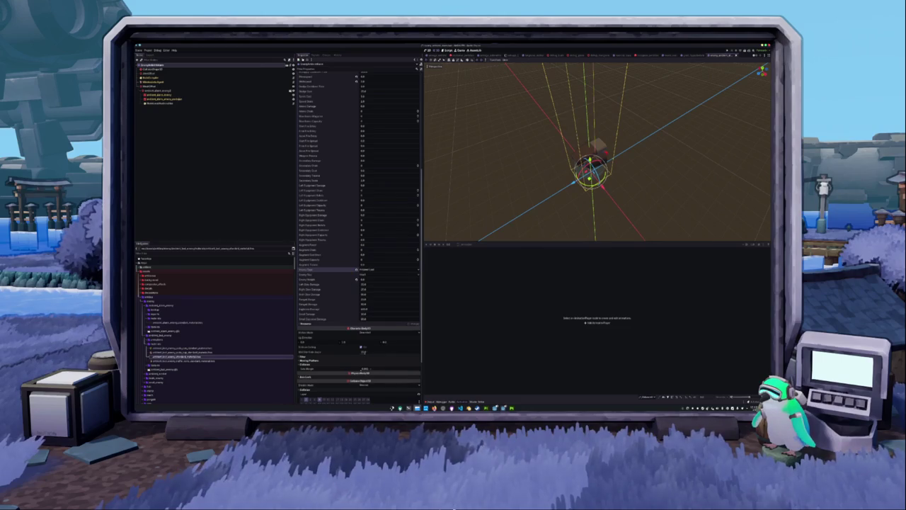
pyautogui.hotkey('alt', 'Tab')
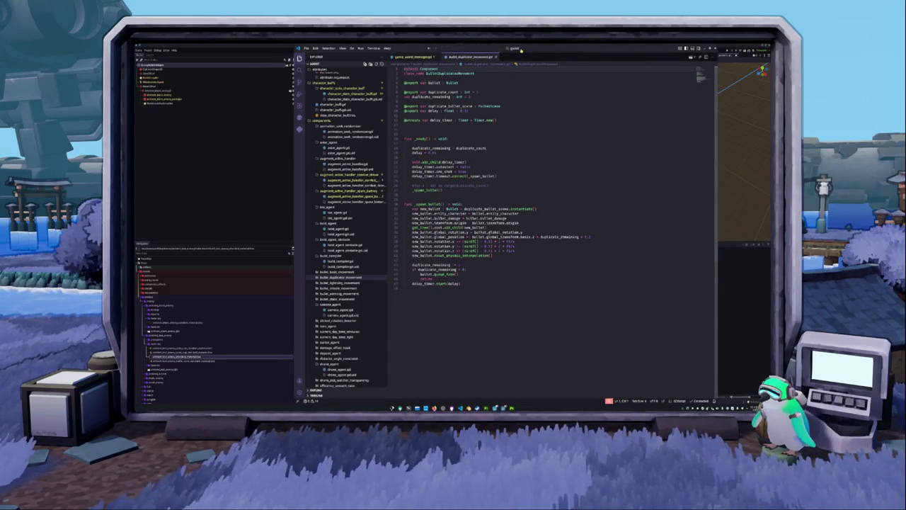
# Open character_stats.gd via quick file search and scroll to the EnemyType enum
pyautogui.click(521, 51)
pyautogui.write('md')
pyautogui.write('er_stats')
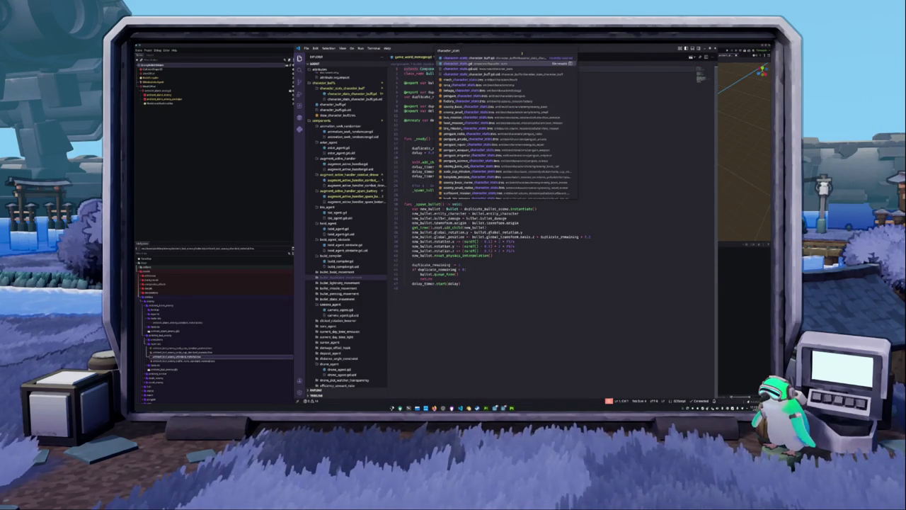
pyautogui.click(522, 58)
pyautogui.scroll(-5, 496, 212)
pyautogui.scroll(-5, 489, 248)
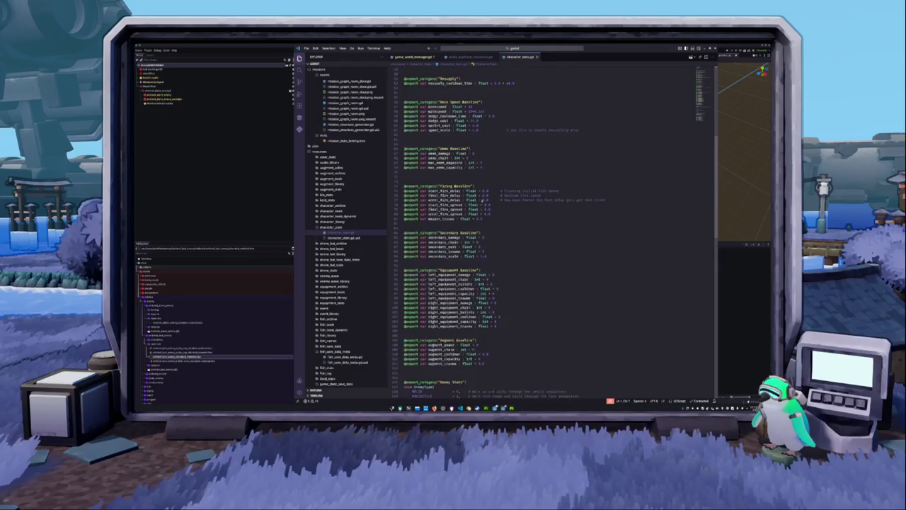
pyautogui.scroll(-5, 480, 296)
# Add AMBIENT_1001 after AMBIENT_LOOT in the EnemyType enum and save the file
pyautogui.click(480, 296)
pyautogui.press('Return')
pyautogui.write('AMBIENT_BLOOM =')
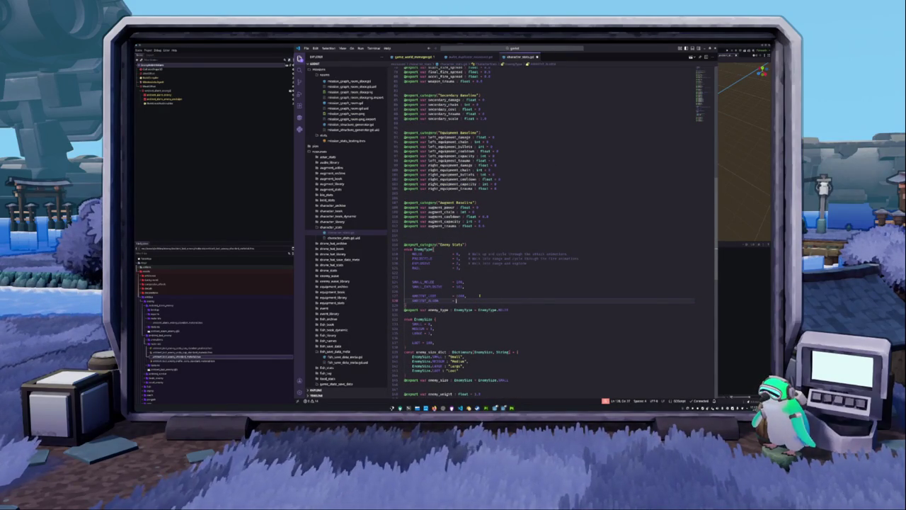
pyautogui.write('1001')
pyautogui.hotkey('ctrl', 's')
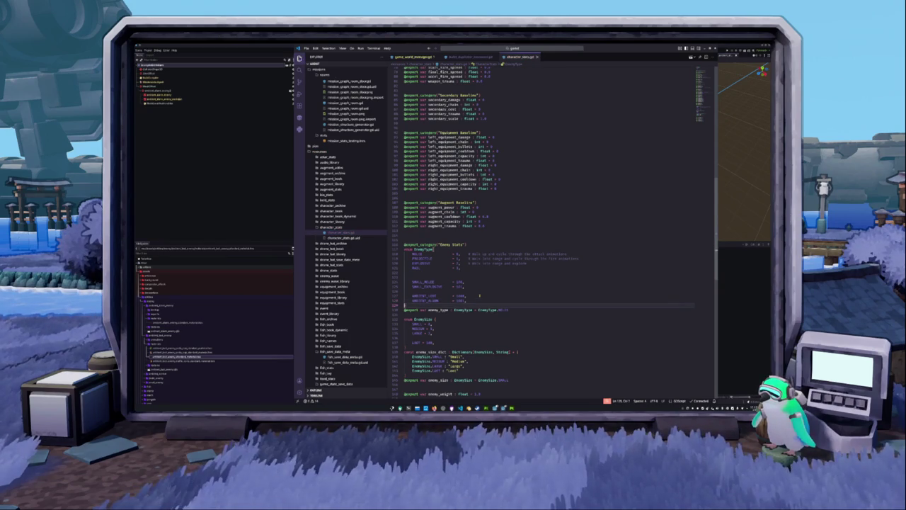
pyautogui.hotkey('alt', 'Tab')
pyautogui.click(368, 270)
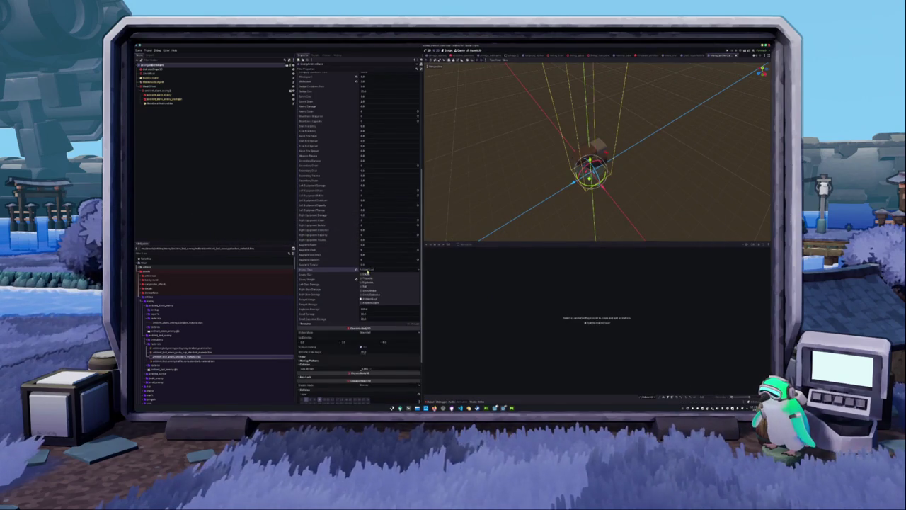
# Set Enemy Type to the newly added type and choose an Enemy Size value
pyautogui.click(371, 303)
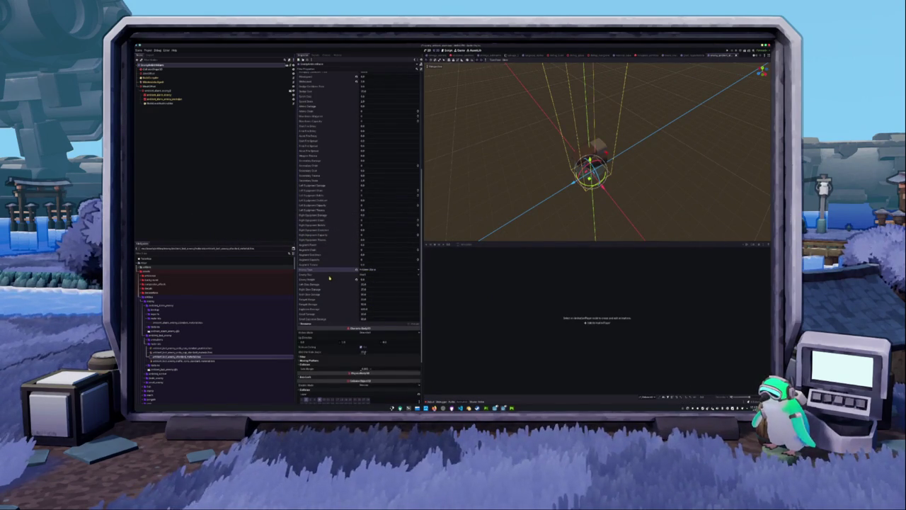
pyautogui.click(366, 275)
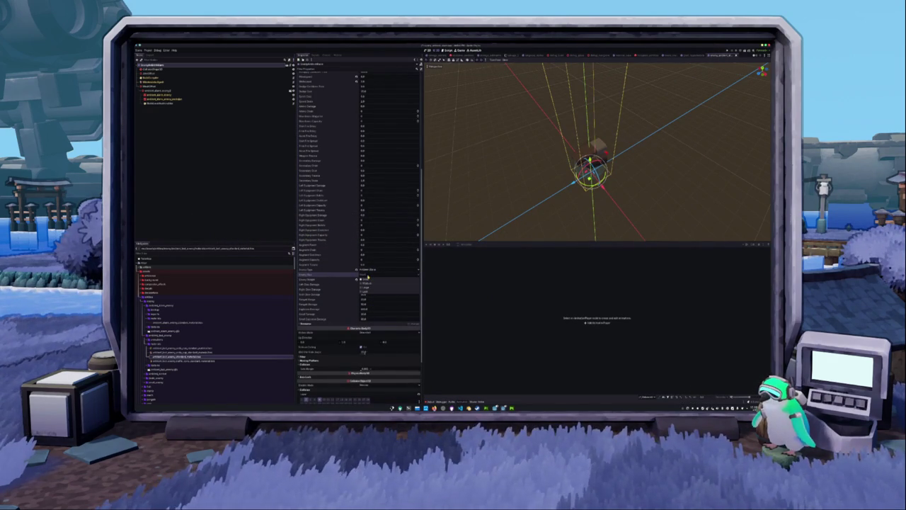
pyautogui.click(364, 278)
# Collapse the expanded enemy subfolders in the FileSystem dock
pyautogui.scroll(-3, 344, 282)
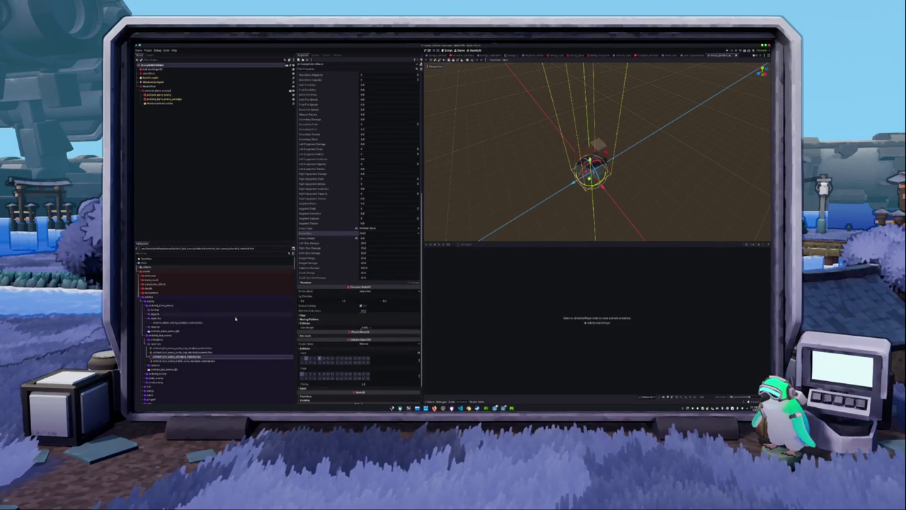
pyautogui.scroll(-2, 212, 297)
pyautogui.click(149, 325)
pyautogui.click(147, 313)
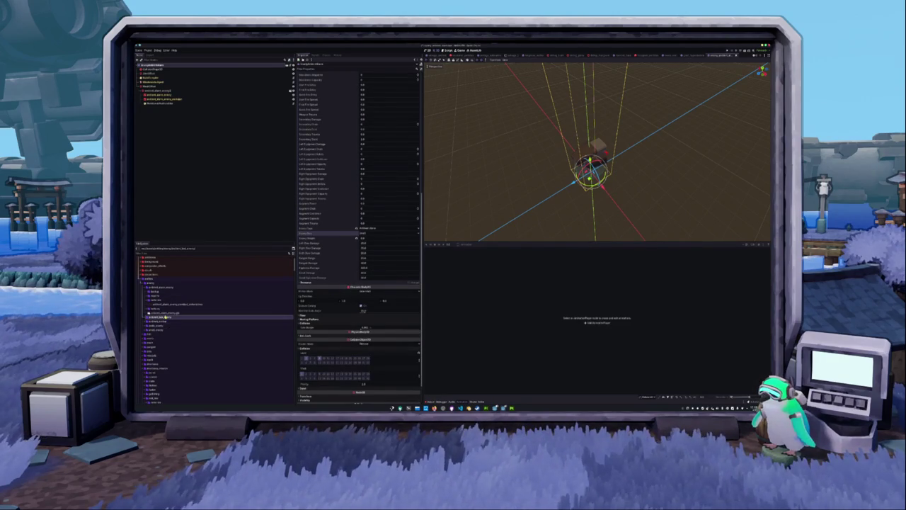
pyautogui.click(154, 300)
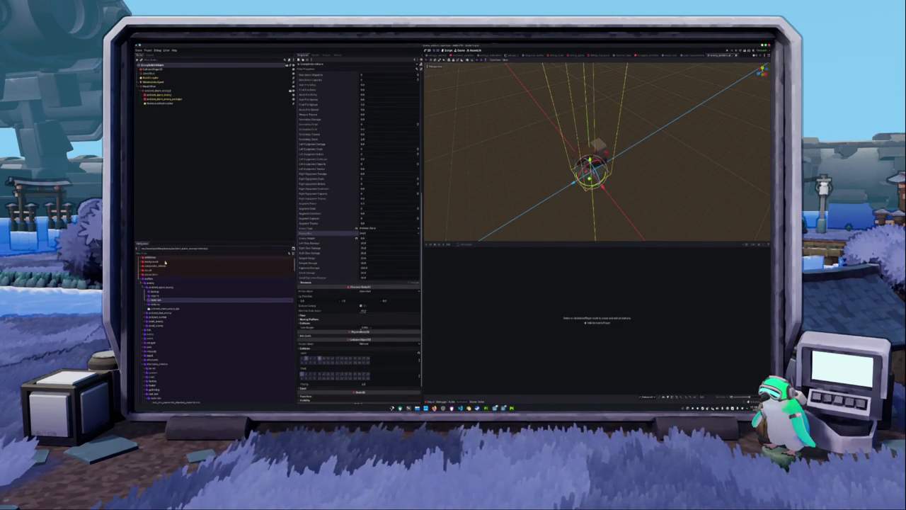
# Collapse another folder, expand enemy_small and open the enemy_small scene
pyautogui.scroll(-3, 165, 269)
pyautogui.scroll(-3, 165, 284)
pyautogui.scroll(-5, 163, 305)
pyautogui.scroll(-3, 160, 301)
pyautogui.scroll(-3, 156, 312)
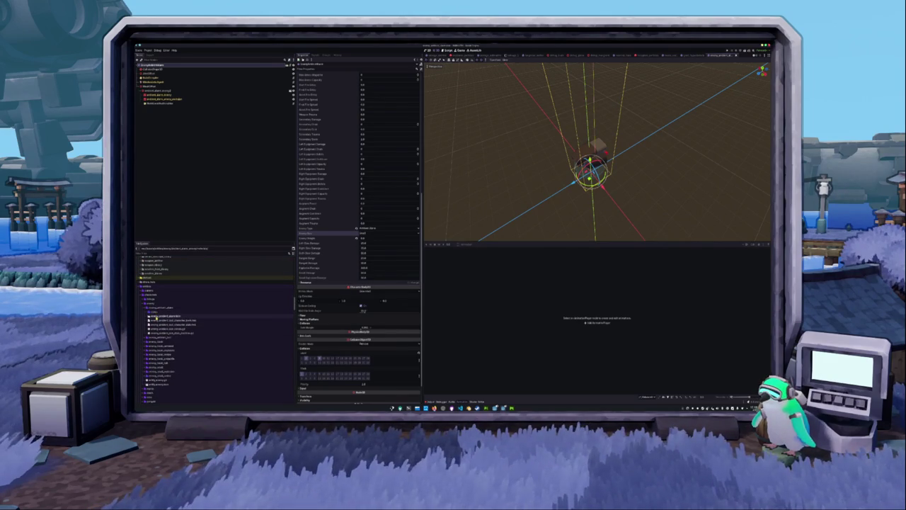
pyautogui.click(154, 309)
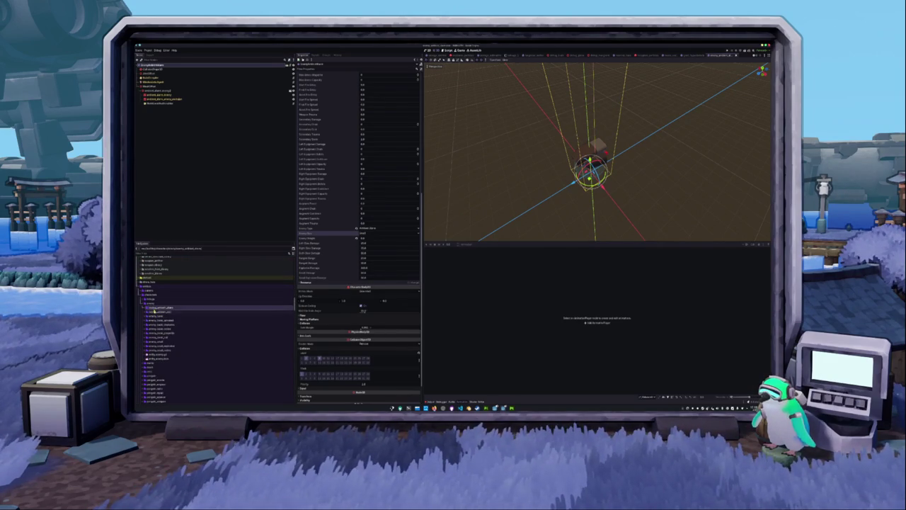
pyautogui.click(154, 341)
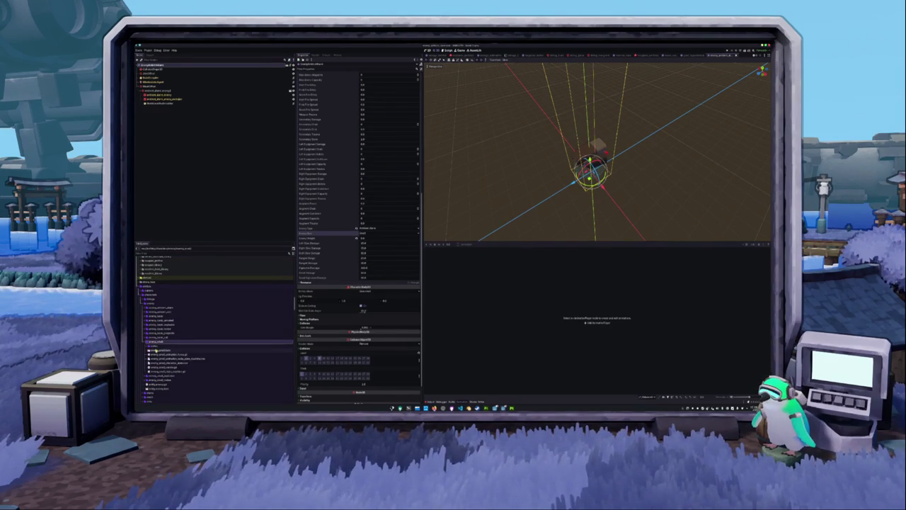
pyautogui.doubleClick(159, 351)
# Check the CollisionShape3D's Shape resource, then open the ambient enemy's scene
pyautogui.scroll(5, 439, 177)
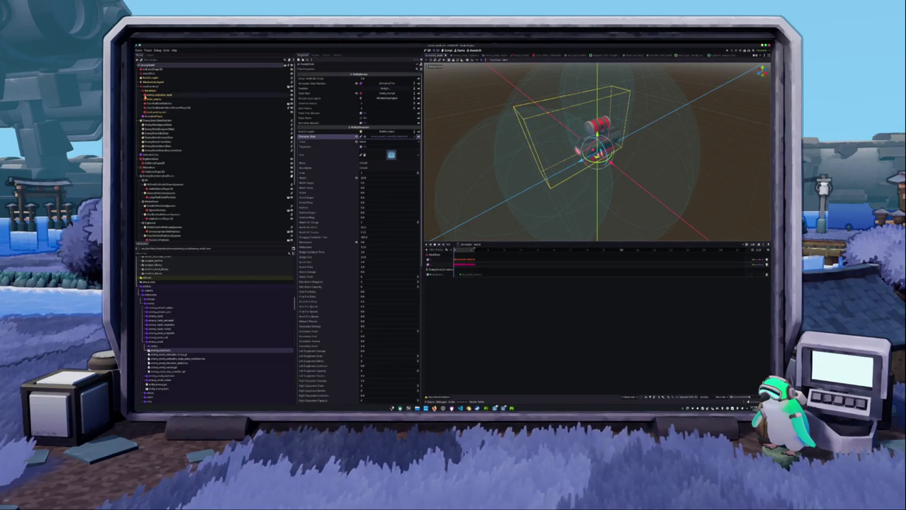
pyautogui.click(153, 71)
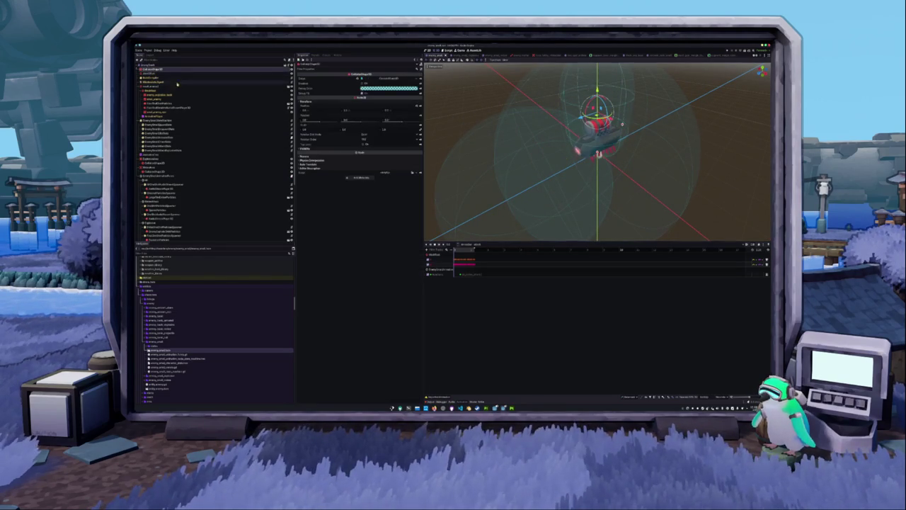
pyautogui.click(383, 79)
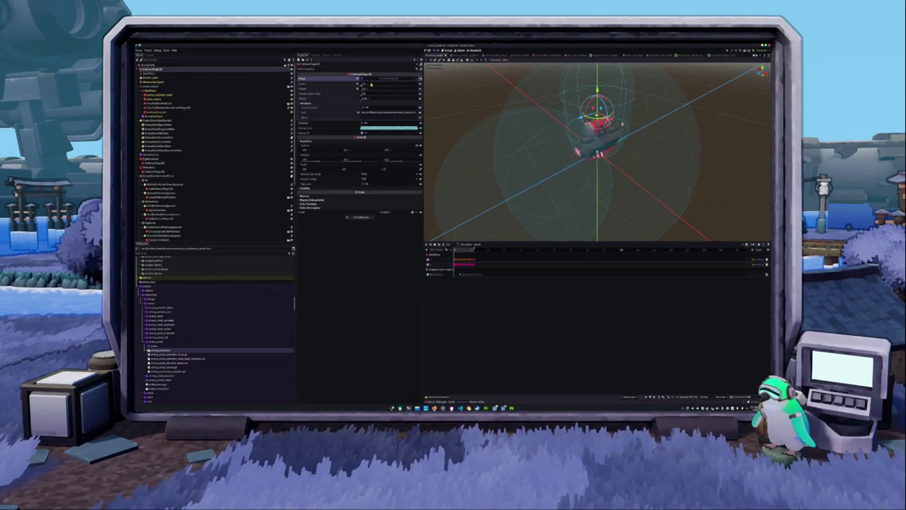
pyautogui.scroll(-3, 490, 164)
pyautogui.scroll(2, 489, 164)
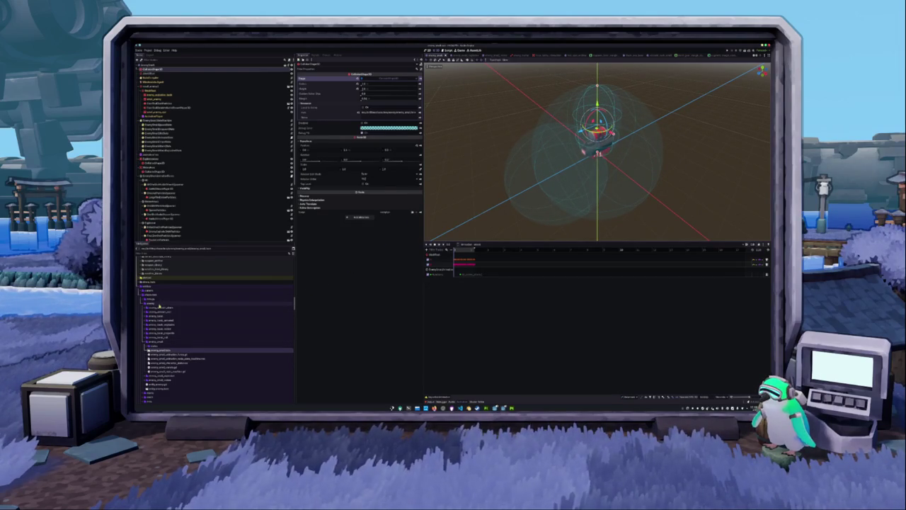
pyautogui.doubleClick(157, 309)
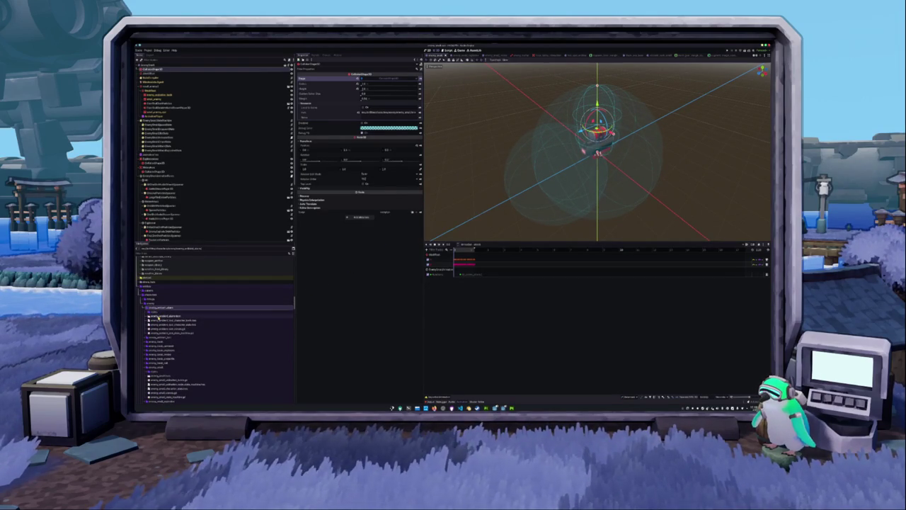
pyautogui.doubleClick(163, 316)
# Give the CollisionShape3D a new shape, resize its radius and height, and raise it slightly
pyautogui.click(151, 69)
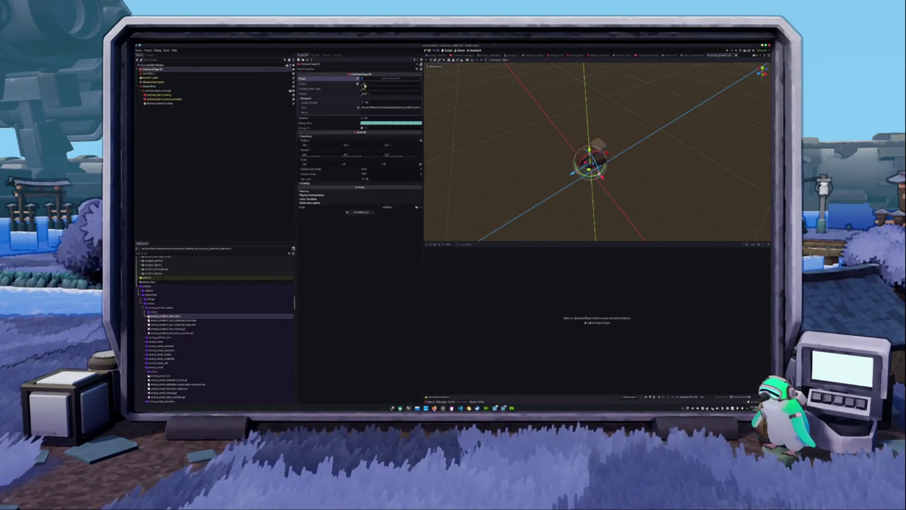
pyautogui.click(421, 79)
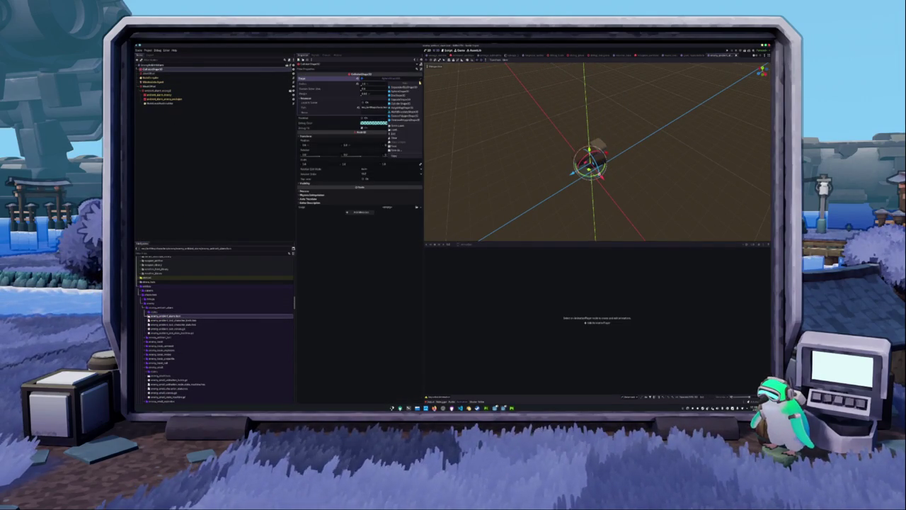
pyautogui.click(401, 100)
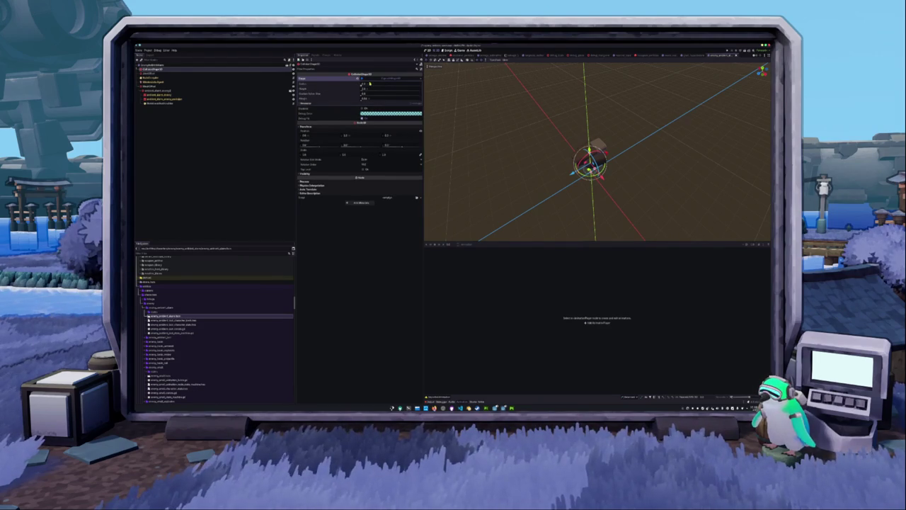
pyautogui.moveTo(358, 89); pyautogui.dragTo(358, 90)
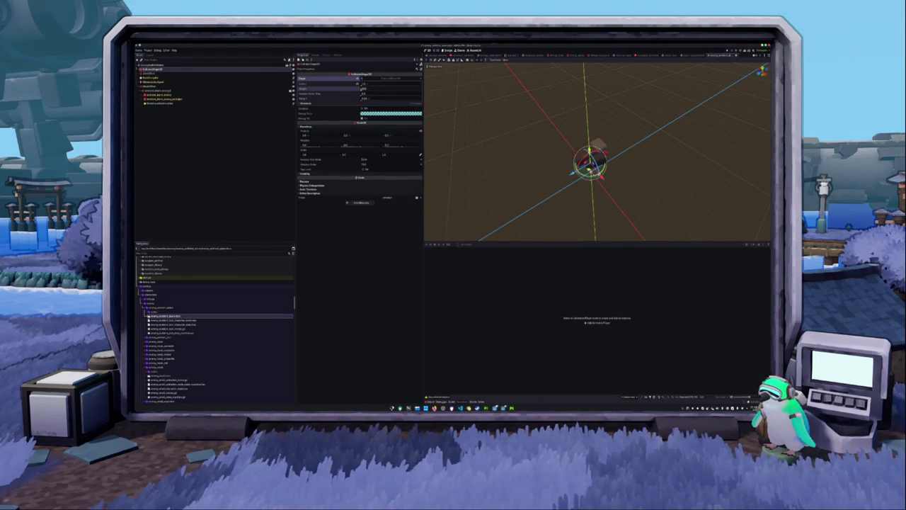
pyautogui.moveTo(536, 142); pyautogui.dragTo(539, 106, button='middle')
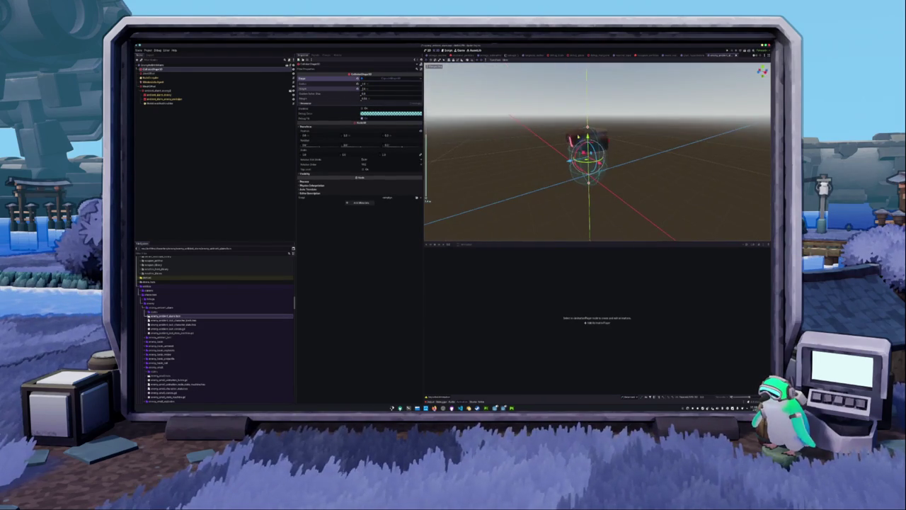
pyautogui.moveTo(588, 135); pyautogui.dragTo(587, 127)
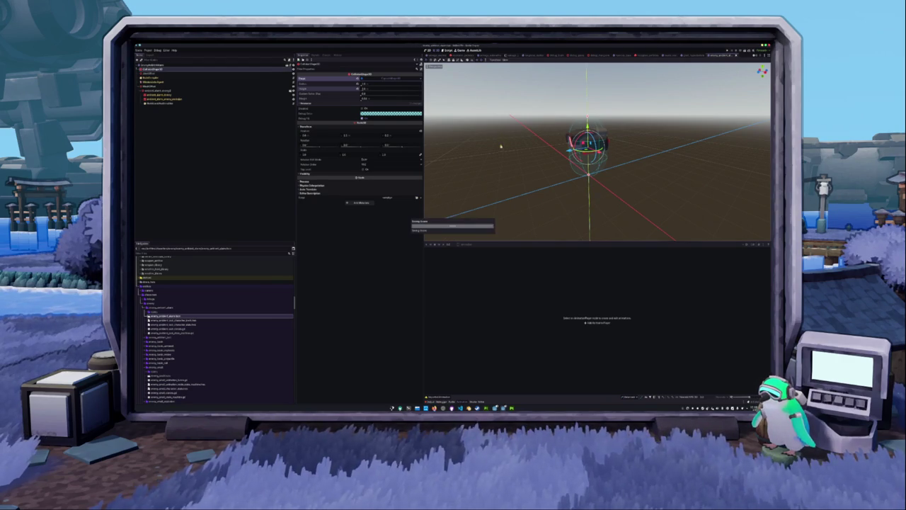
pyautogui.moveTo(502, 142); pyautogui.dragTo(499, 167, button='middle')
# Select the mesh node below the collision shape and scale it up
pyautogui.click(157, 86)
pyautogui.click(158, 91)
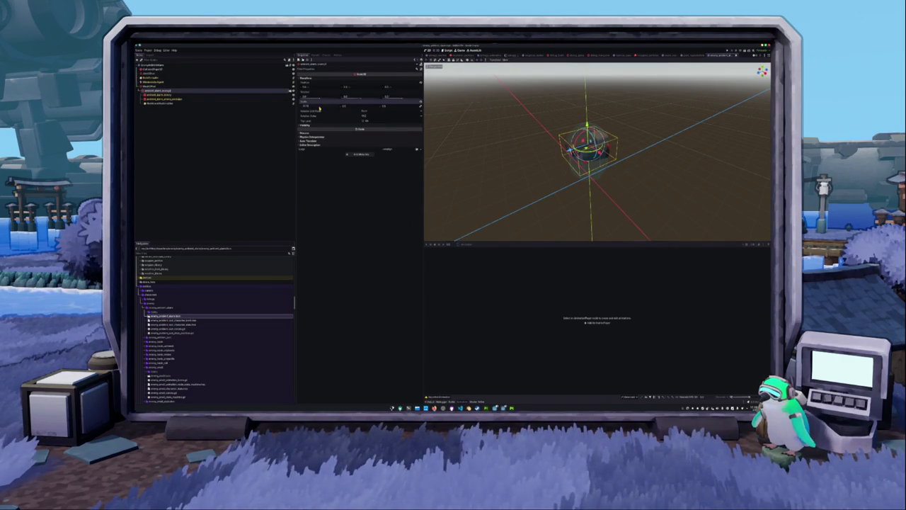
pyautogui.scroll(-2, 461, 146)
pyautogui.moveTo(461, 146); pyautogui.dragTo(486, 154, button='middle')
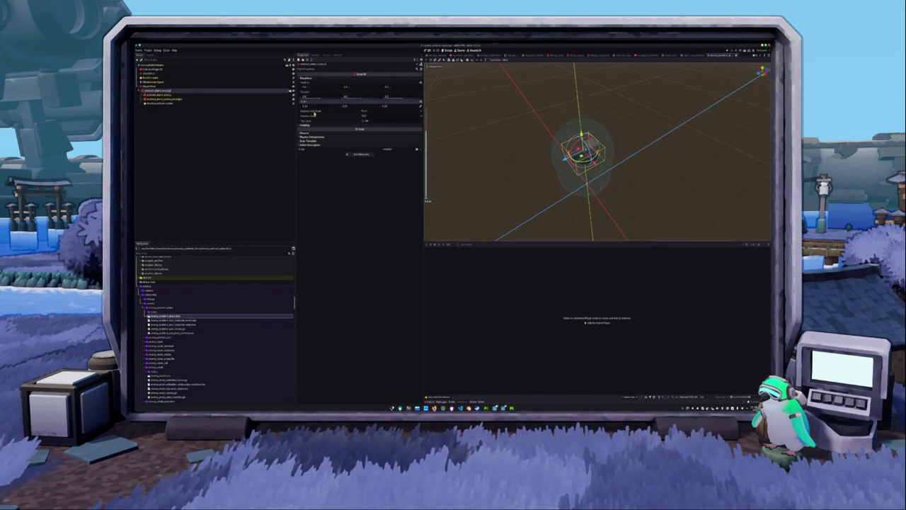
pyautogui.moveTo(309, 108); pyautogui.dragTo(309, 108)
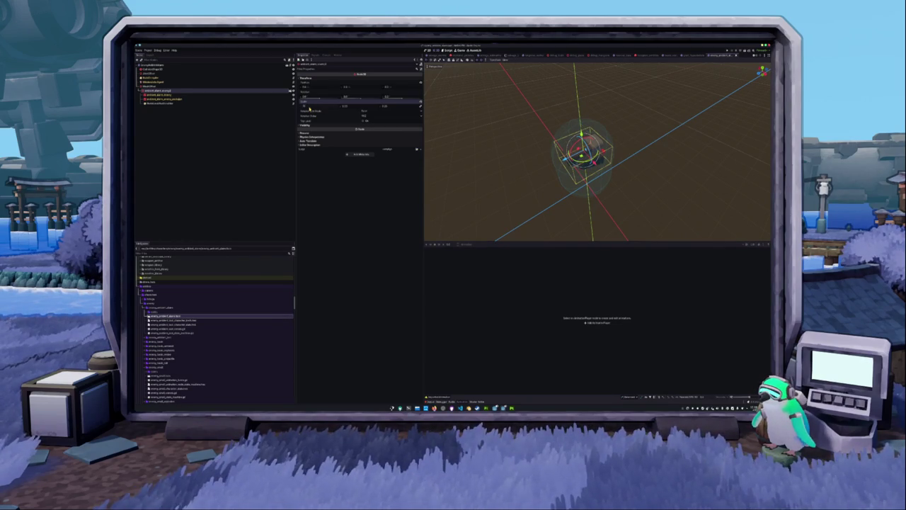
pyautogui.click(484, 163)
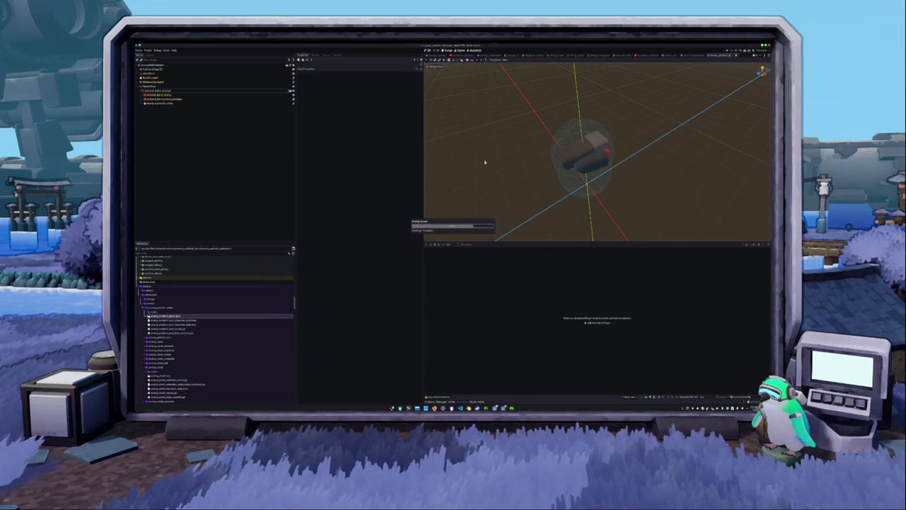
pyautogui.moveTo(500, 161); pyautogui.dragTo(500, 142, button='middle')
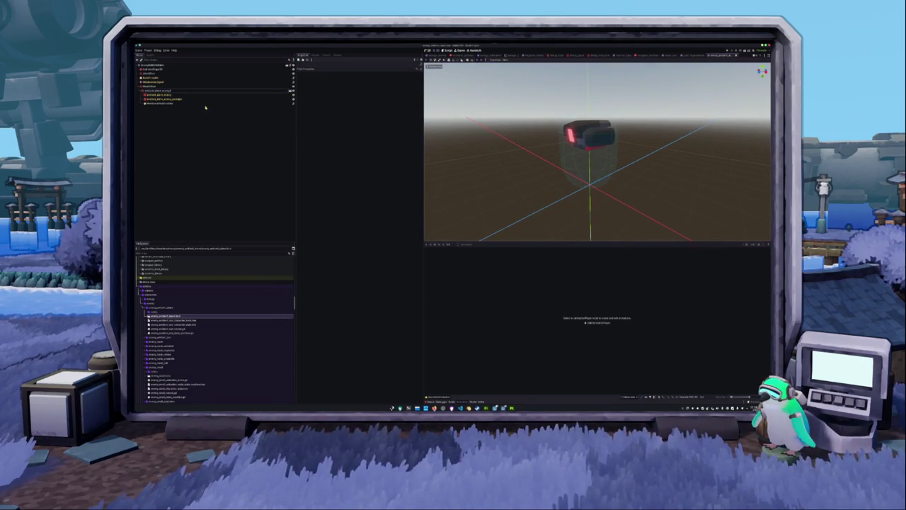
# Raise the red-lit model node along Y so it sits atop the collision capsule
pyautogui.click(172, 88)
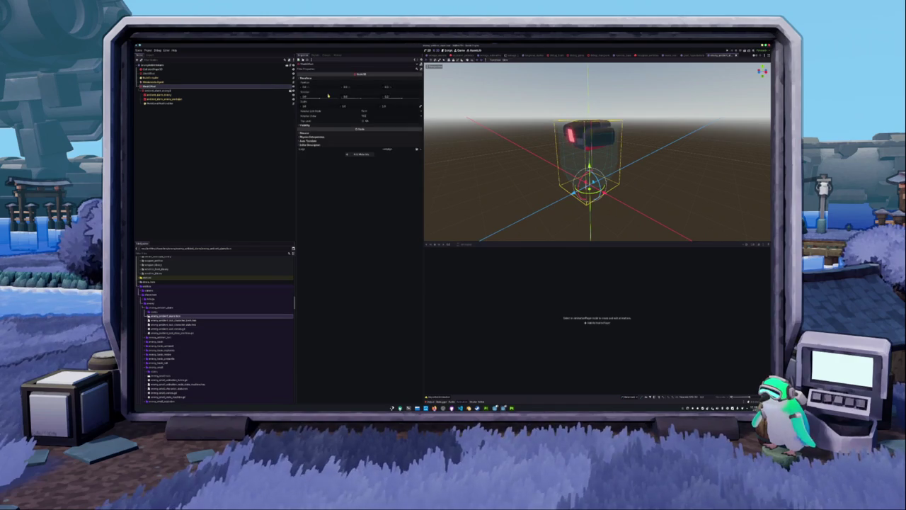
pyautogui.click(155, 90)
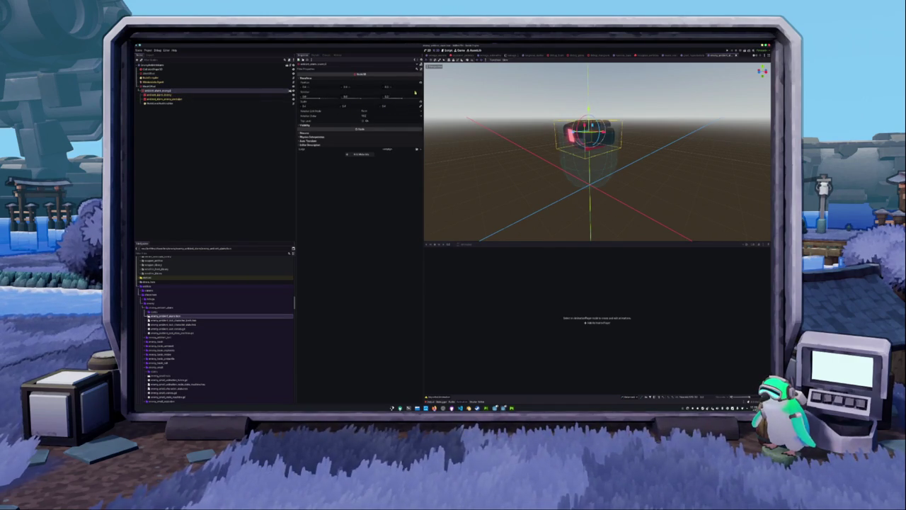
pyautogui.click(150, 85)
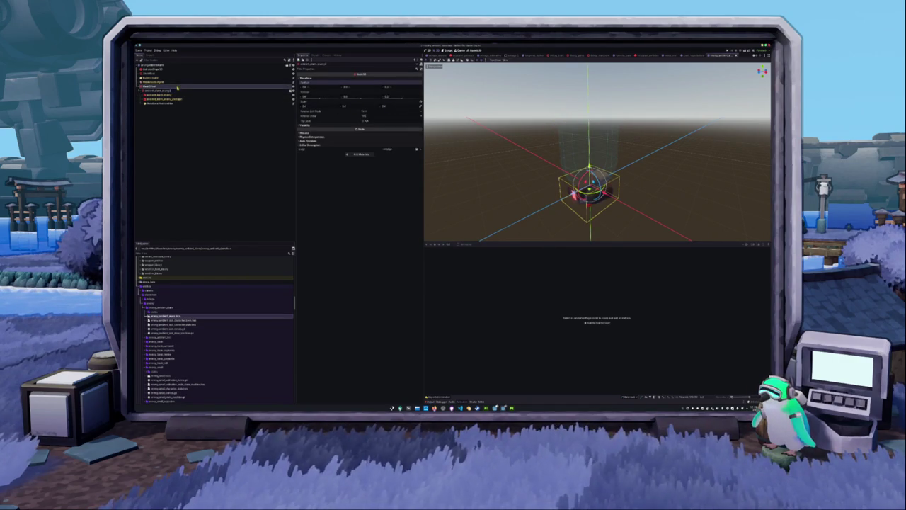
pyautogui.moveTo(588, 167); pyautogui.dragTo(588, 79)
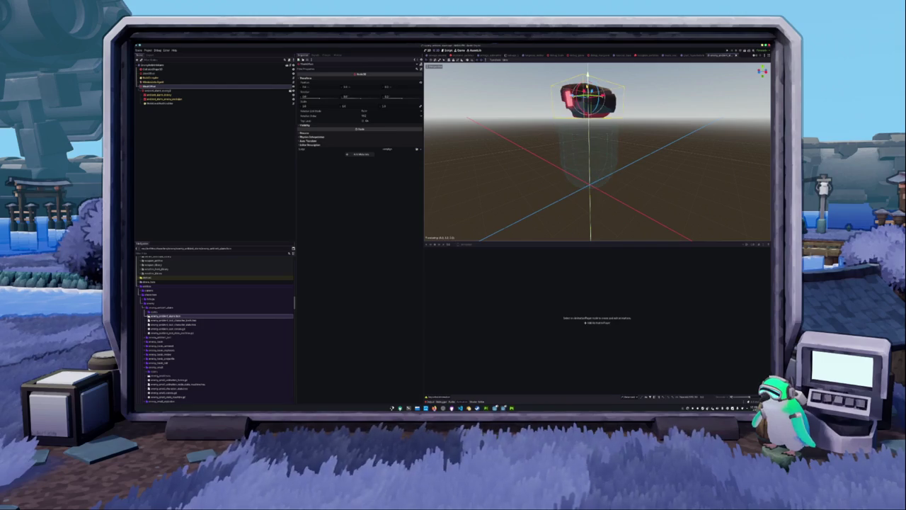
pyautogui.moveTo(540, 125); pyautogui.dragTo(536, 137, button='middle')
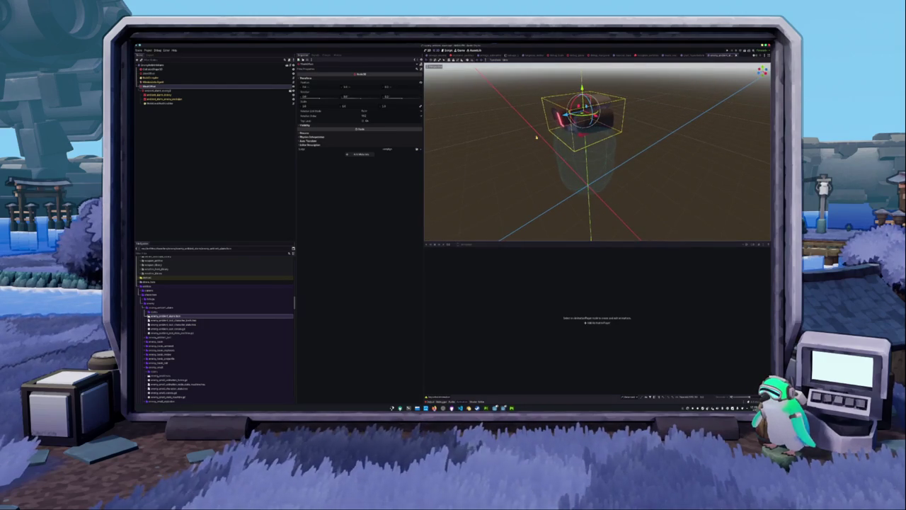
pyautogui.moveTo(582, 90); pyautogui.dragTo(583, 112)
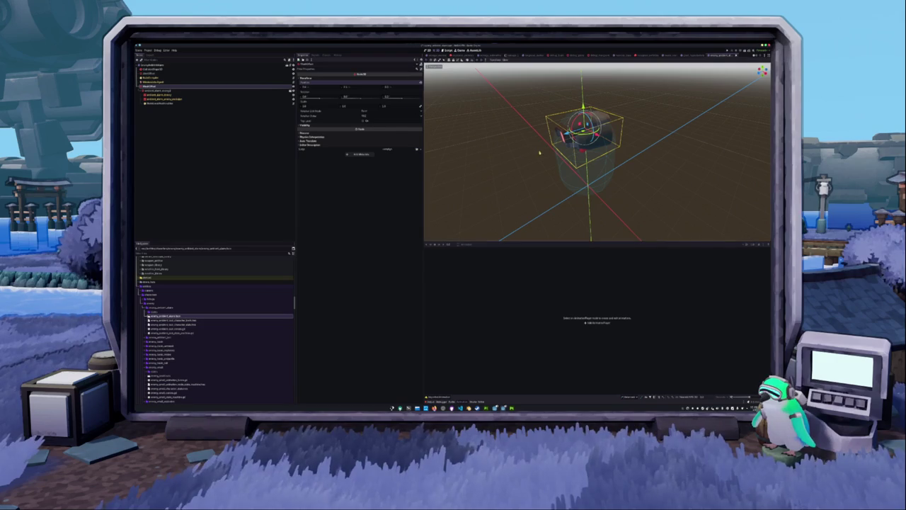
pyautogui.moveTo(496, 212)
pyautogui.mouseDown(button='middle')
pyautogui.moveTo(510, 154)
pyautogui.moveTo(453, 154)
pyautogui.moveTo(524, 158)
pyautogui.mouseUp(button='middle')
# Step the selection up the scene tree to the CollisionShape3D node
pyautogui.click(157, 91)
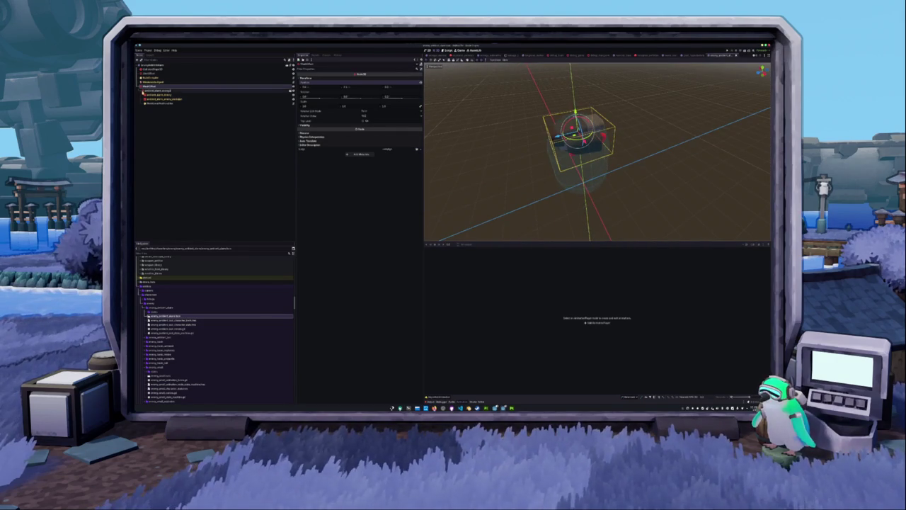
pyautogui.click(150, 86)
pyautogui.click(151, 81)
pyautogui.click(150, 77)
pyautogui.click(151, 73)
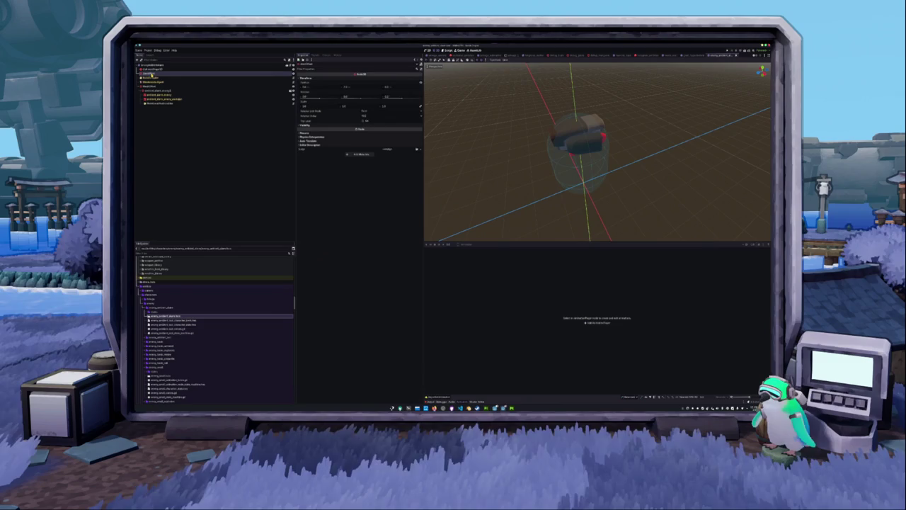
pyautogui.click(154, 69)
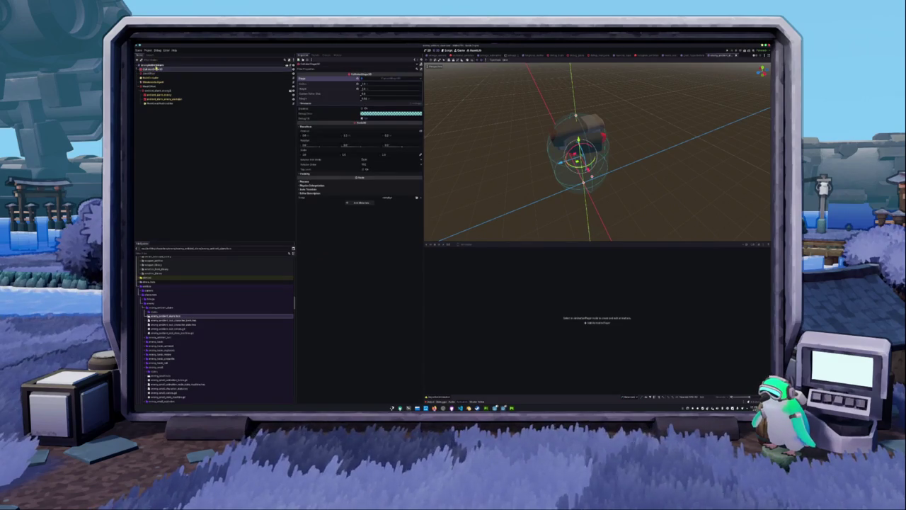
# Select the root node and open the enemy folder's state machine .gd file in VS Code
pyautogui.click(155, 64)
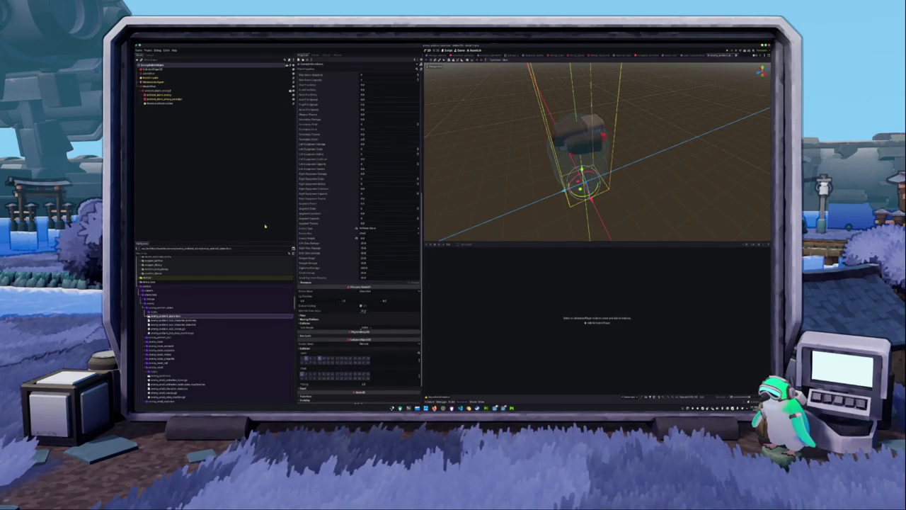
pyautogui.scroll(-2, 196, 311)
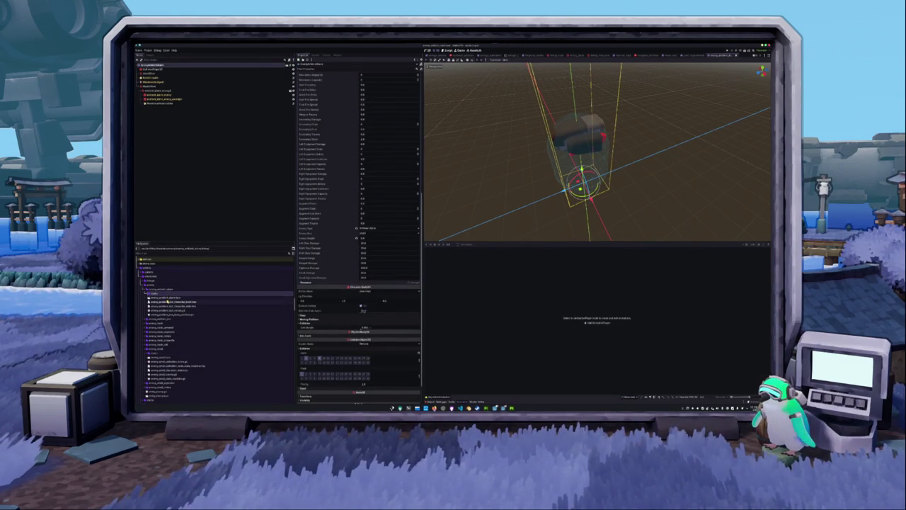
pyautogui.click(179, 307)
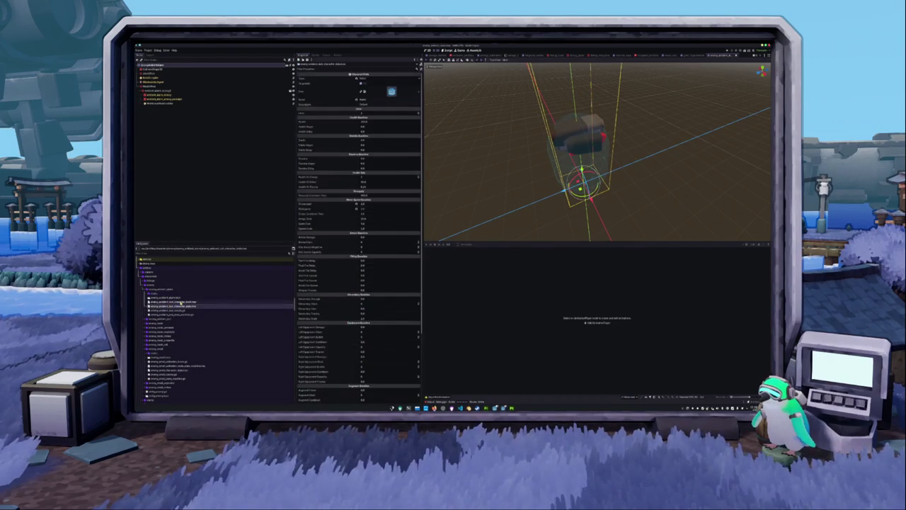
pyautogui.click(181, 303)
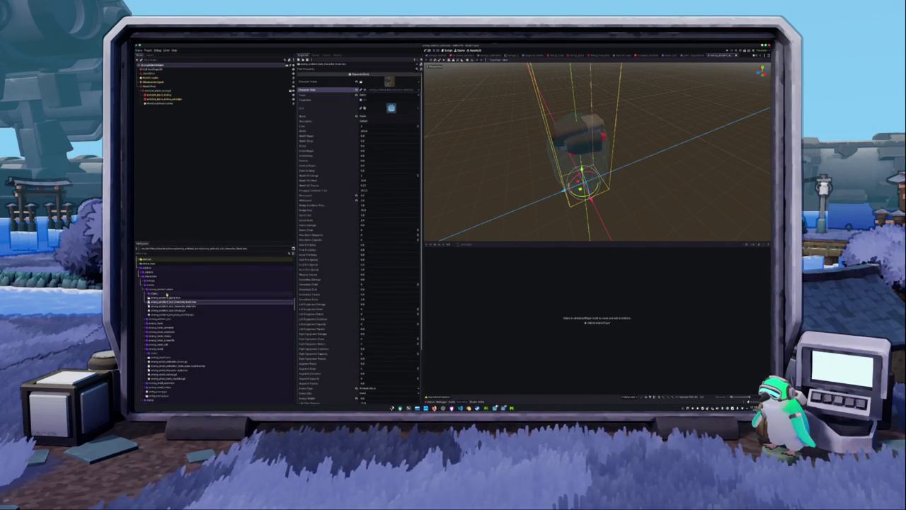
pyautogui.click(170, 315)
pyautogui.doubleClick(171, 314)
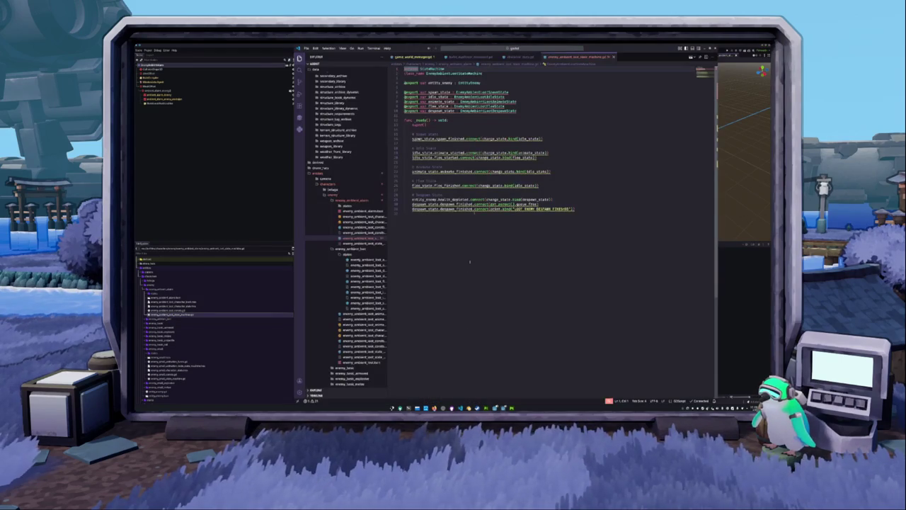
# Retype the class name to EnemyAmbientLoot and replace the flee_state variable name on the exports
pyautogui.moveTo(521, 111); pyautogui.dragTo(404, 91)
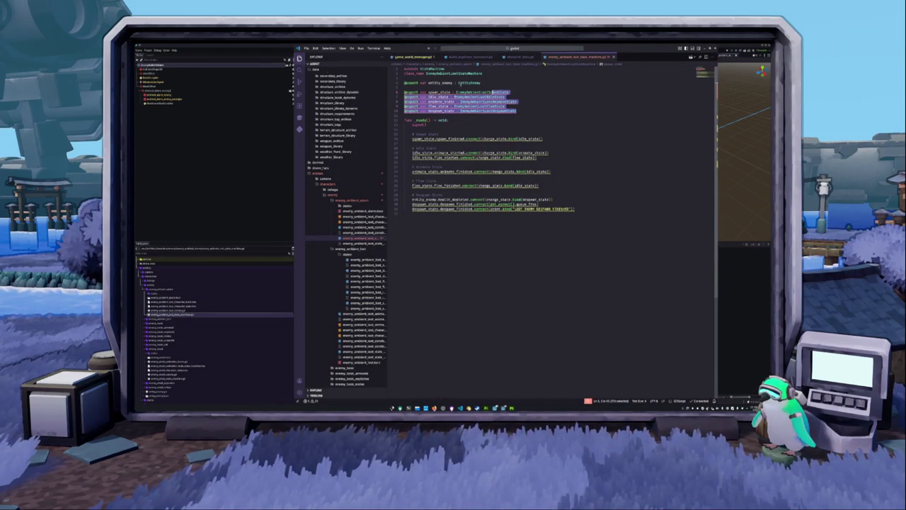
pyautogui.doubleClick(456, 73)
pyautogui.write('E')
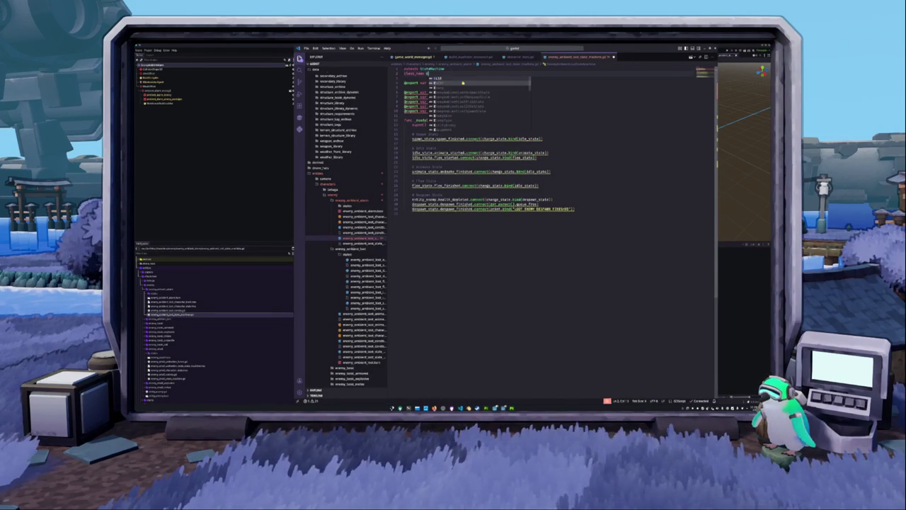
pyautogui.write('nemyAmbientLootSM')
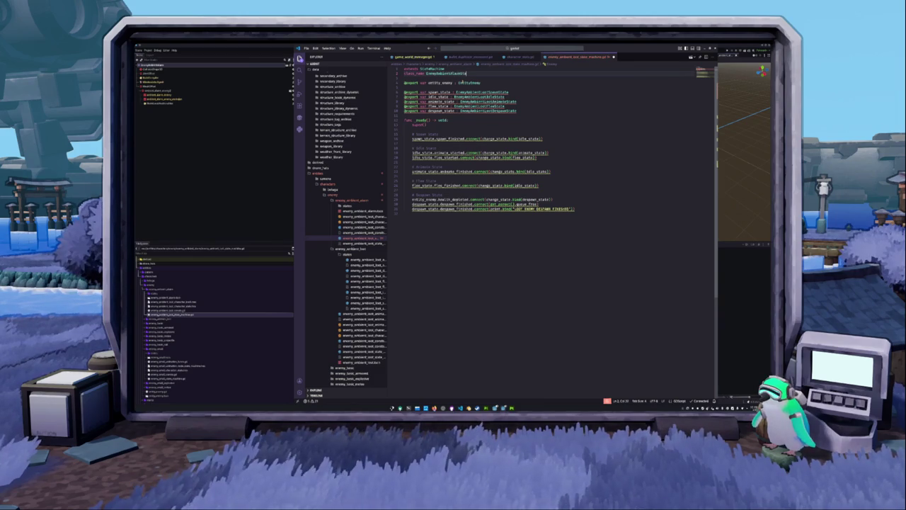
pyautogui.press('Down')
pyautogui.press('Down')
pyautogui.press('Down')
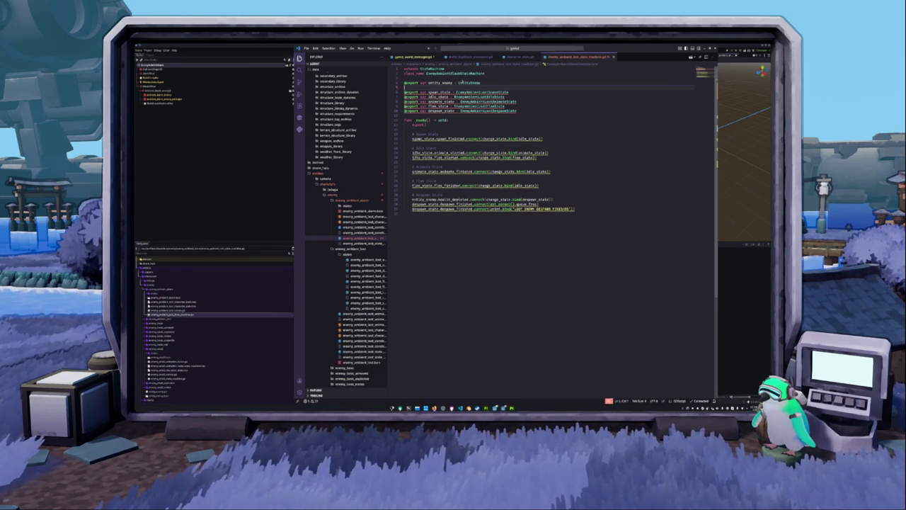
pyautogui.press('Return')
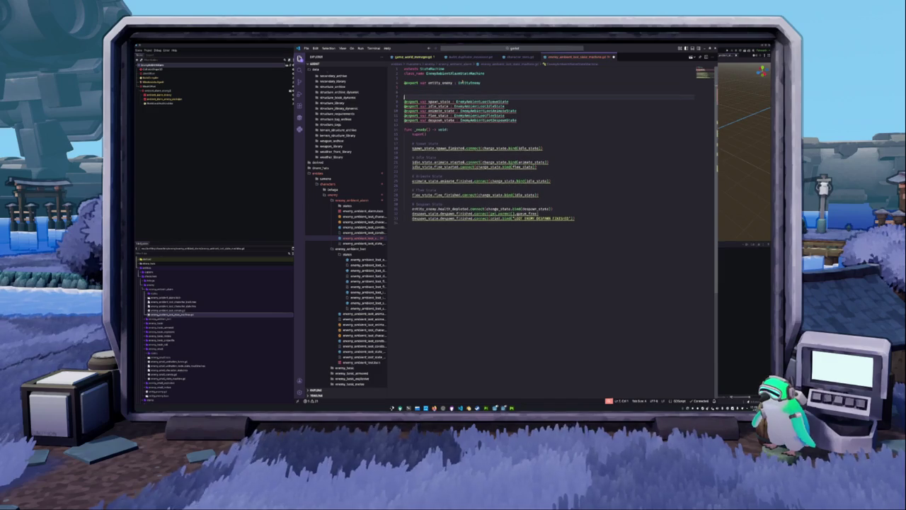
pyautogui.press('Delete')
pyautogui.press('Down')
pyautogui.press('Down')
pyautogui.press('Down')
pyautogui.press('Down')
pyautogui.press('Down')
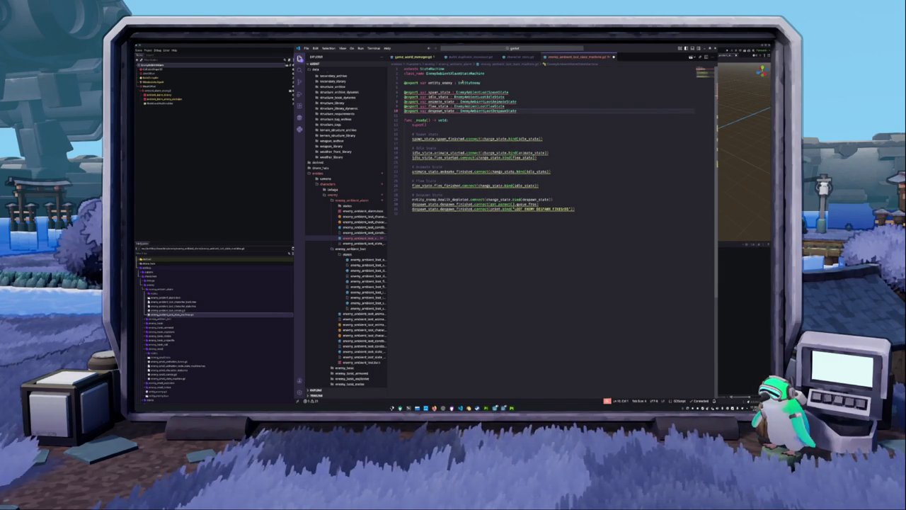
pyautogui.press('Up')
pyautogui.press('Up')
pyautogui.hotkey('ctrl', 'shift', 'k')
pyautogui.doubleClick(438, 101)
pyautogui.hotkey('ctrl', 'z')
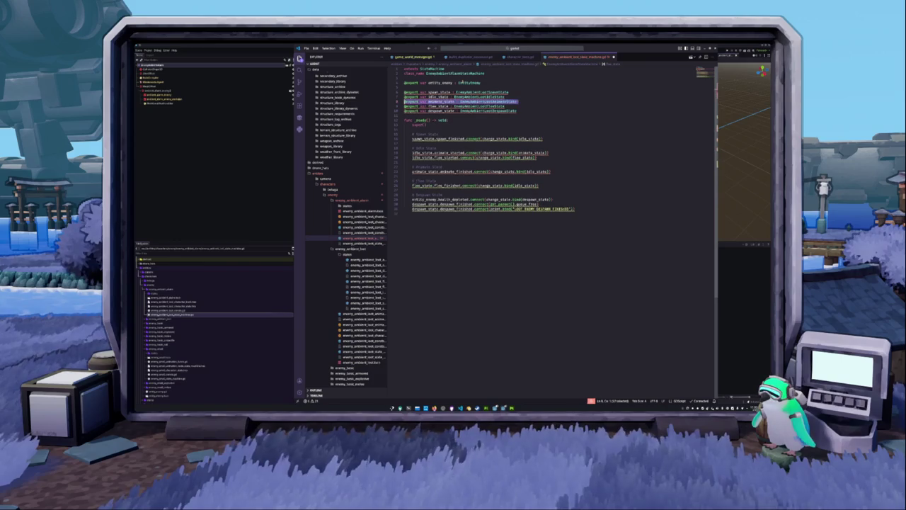
pyautogui.hotkey('ctrl', 'BackSpace')
pyautogui.write('pa')
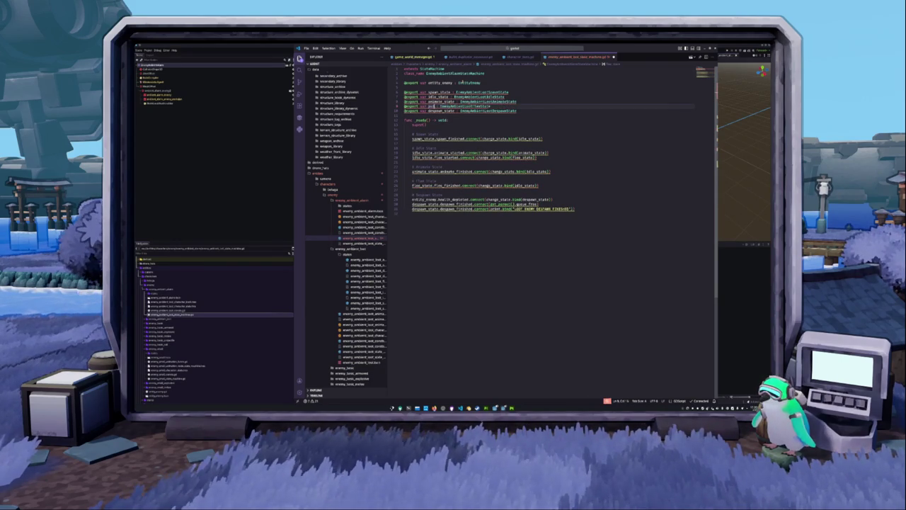
pyautogui.write('trol')
pyautogui.write('ate')
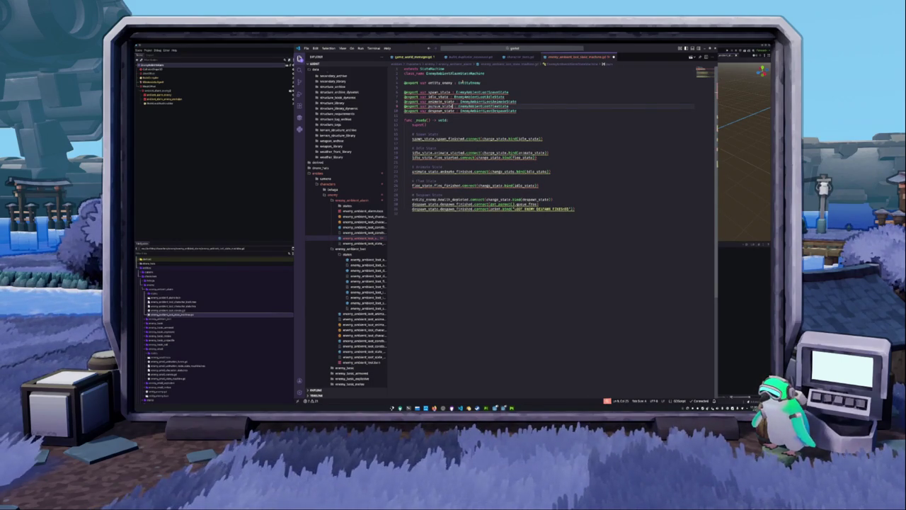
# Retype the spawn and idle state exports as EnemyAmbientSpa… and EnemyAmbientIdleState
pyautogui.press('Up')
pyautogui.press('Up')
pyautogui.press('Up')
pyautogui.hotkey('shift', 'End')
pyautogui.press('BackSpace')
pyautogui.write('EnemyAmbien')
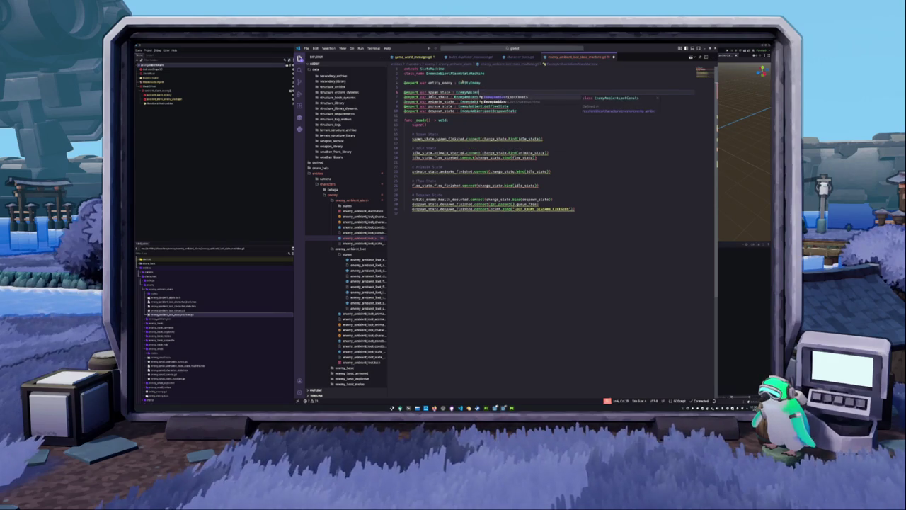
pyautogui.write('tSpawnState')
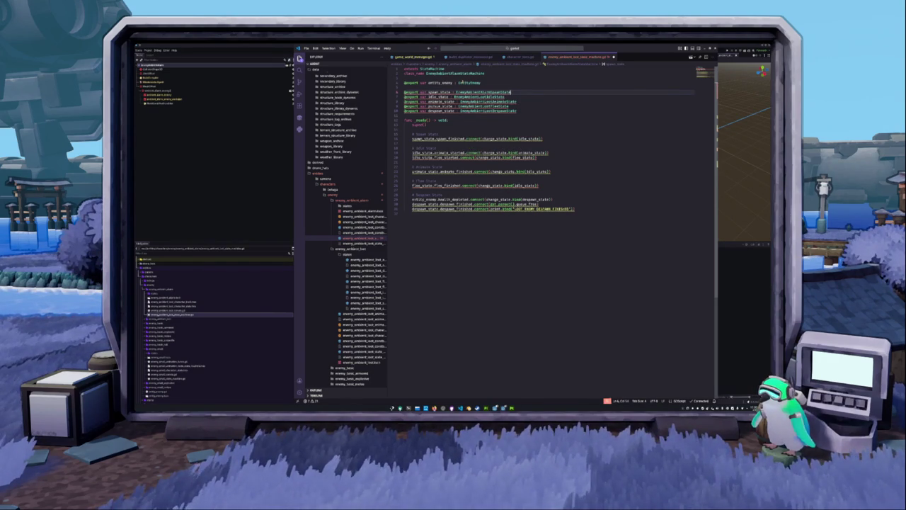
pyautogui.press('Down')
pyautogui.hotkey('shift', 'End')
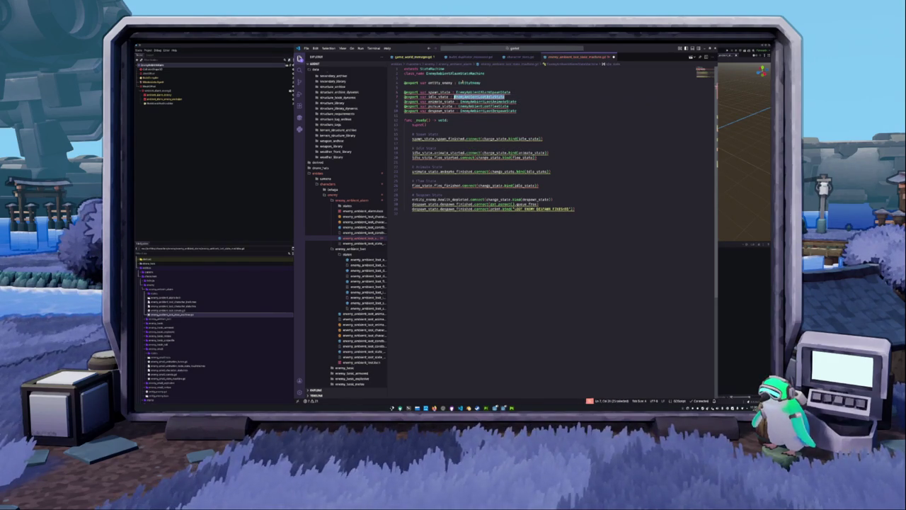
pyautogui.write('EnemyAmbientId')
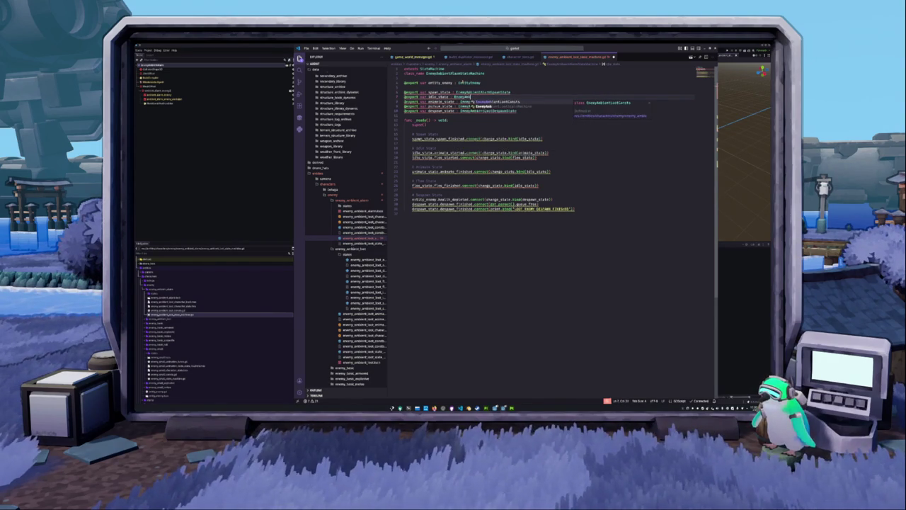
pyautogui.write('leState')
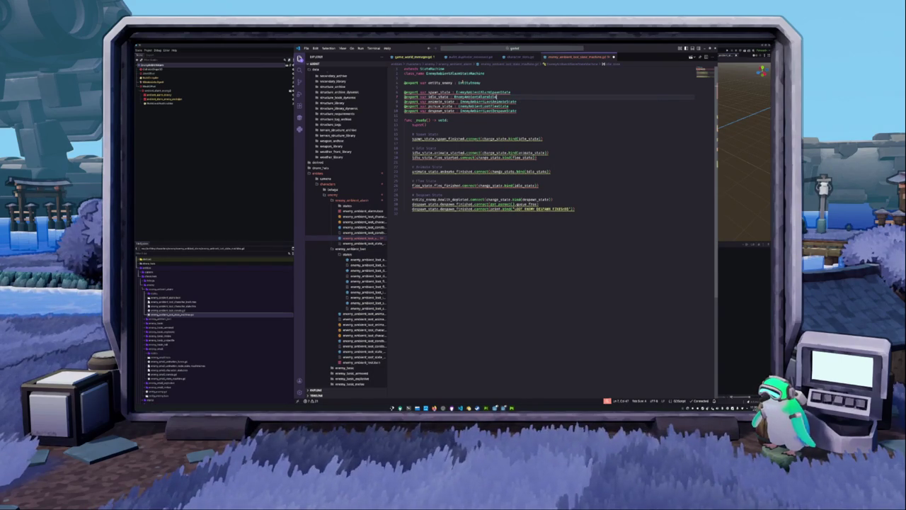
# Retype the animate and pursue state exports with EnemyAmbientAn… and EnemyAmbientLostP… classes
pyautogui.press('Down')
pyautogui.press('End')
pyautogui.hotkey('ctrl', 'shift', 'Left')
pyautogui.write('EnemyAmbientAn')
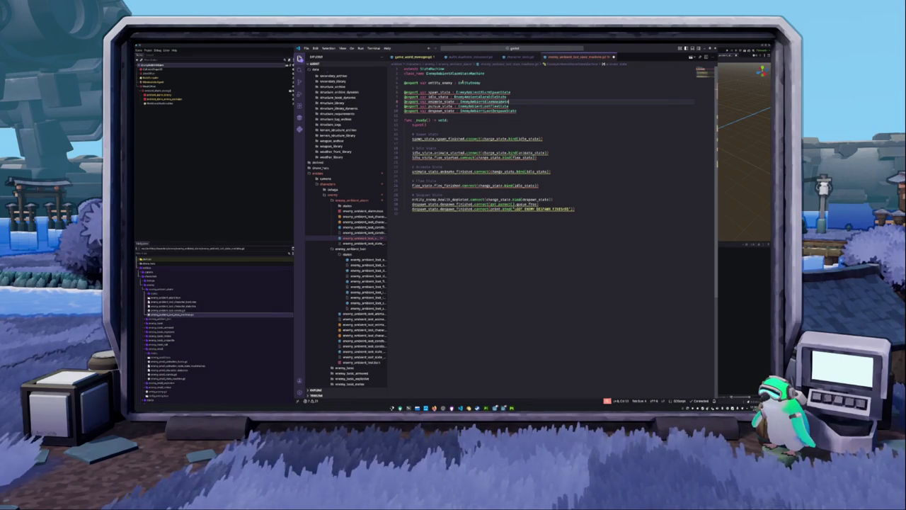
pyautogui.press('Down')
pyautogui.press('End')
pyautogui.hotkey('ctrl', 'shift', 'Left')
pyautogui.write('Enemy')
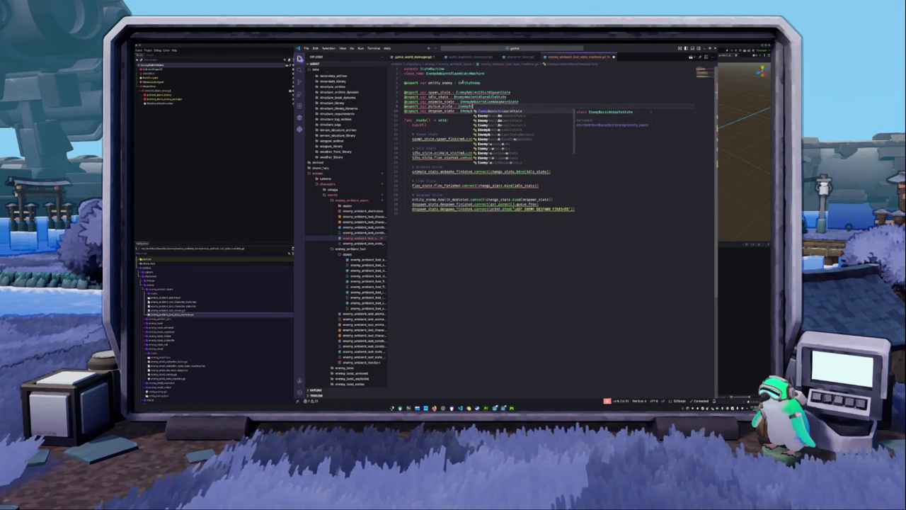
pyautogui.write('AmbientLostP')
pyautogui.press('Return')
pyautogui.write('ursueState')
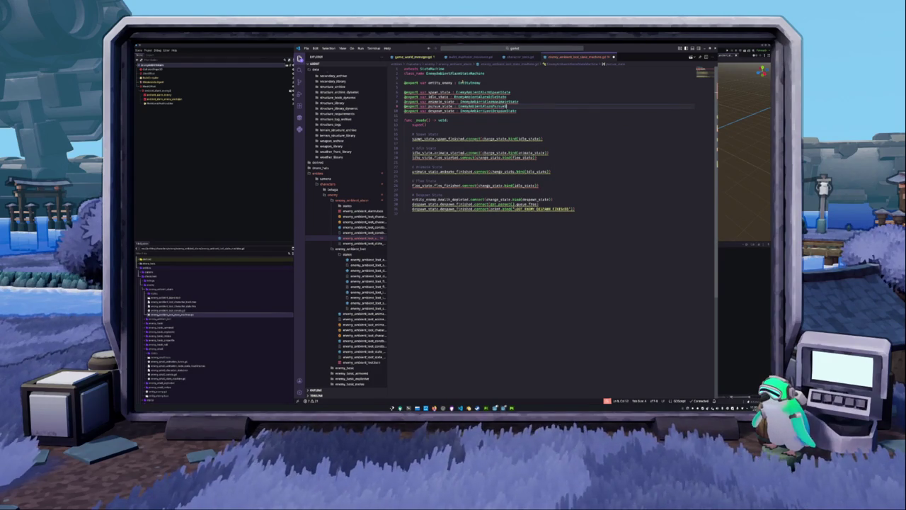
pyautogui.doubleClick(489, 110)
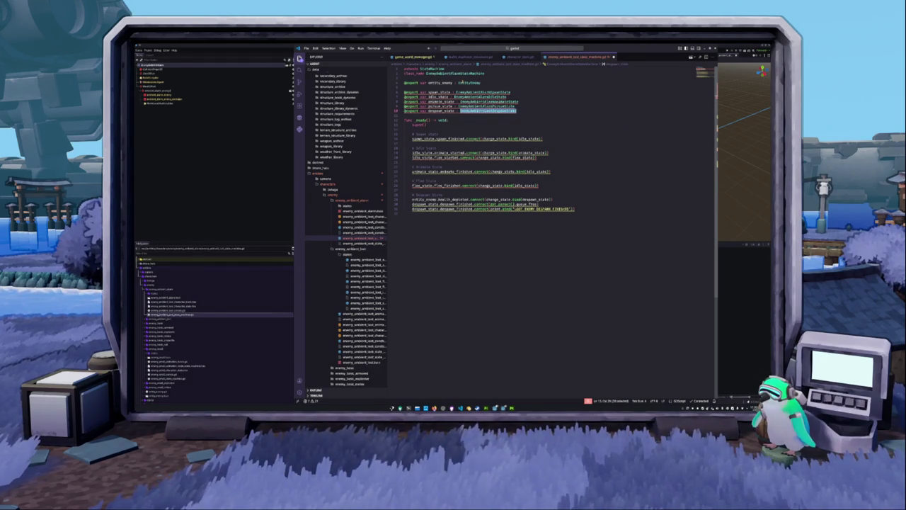
# Set the despawn state type and change LOOT to ALARM in the despawn message
pyautogui.write('EnemyAmbientLos')
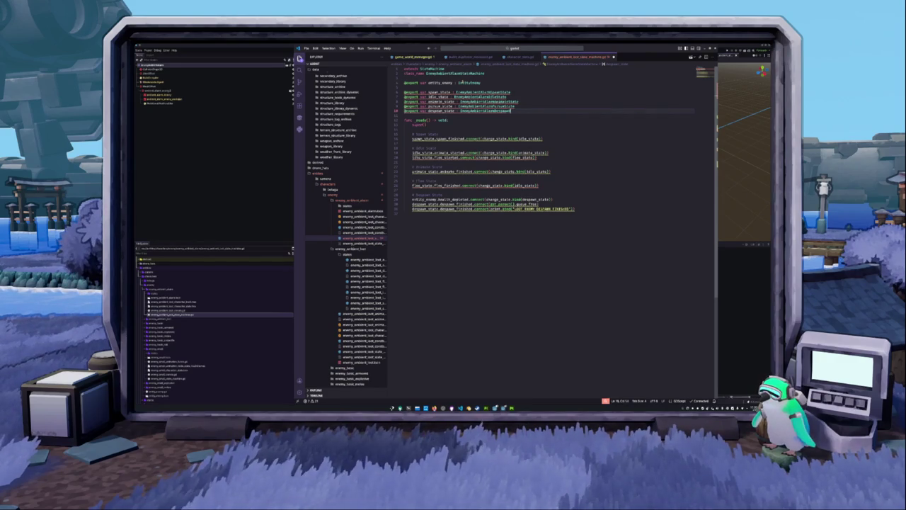
pyautogui.press('Down')
pyautogui.press('Down')
pyautogui.press('Down')
pyautogui.press('Down')
pyautogui.press('Down')
pyautogui.press('Down')
pyautogui.press('Down')
pyautogui.press('Down')
pyautogui.press('Down')
pyautogui.press('Down')
pyautogui.press('Down')
pyautogui.press('Down')
pyautogui.press('Down')
pyautogui.press('Down')
pyautogui.press('Down')
pyautogui.press('Down')
pyautogui.press('Down')
pyautogui.press('Down')
pyautogui.press('Down')
pyautogui.press('Down')
pyautogui.press('Down')
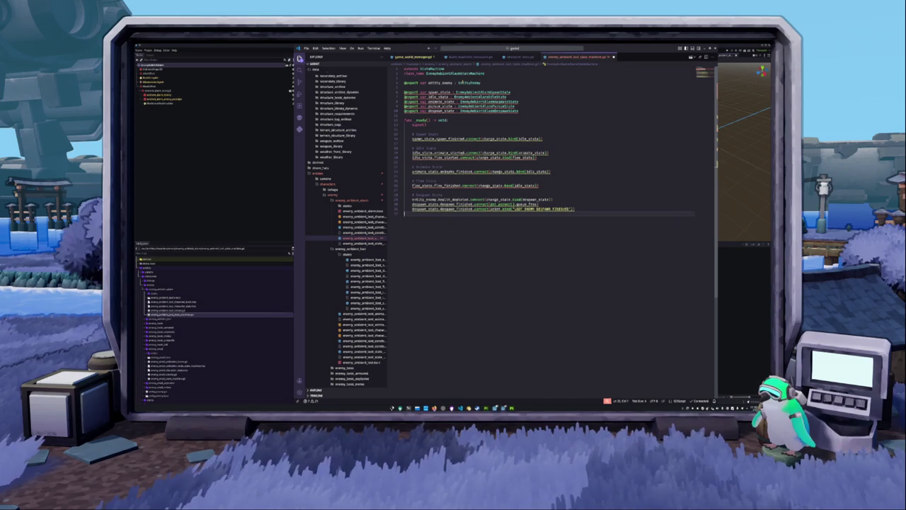
pyautogui.press('Up')
pyautogui.hotkey('ctrl', 'Left')
pyautogui.hotkey('ctrl', 'Left')
pyautogui.hotkey('ctrl', 'Left')
pyautogui.hotkey('ctrl', 'Left')
pyautogui.hotkey('ctrl', 'shift', 'Right')
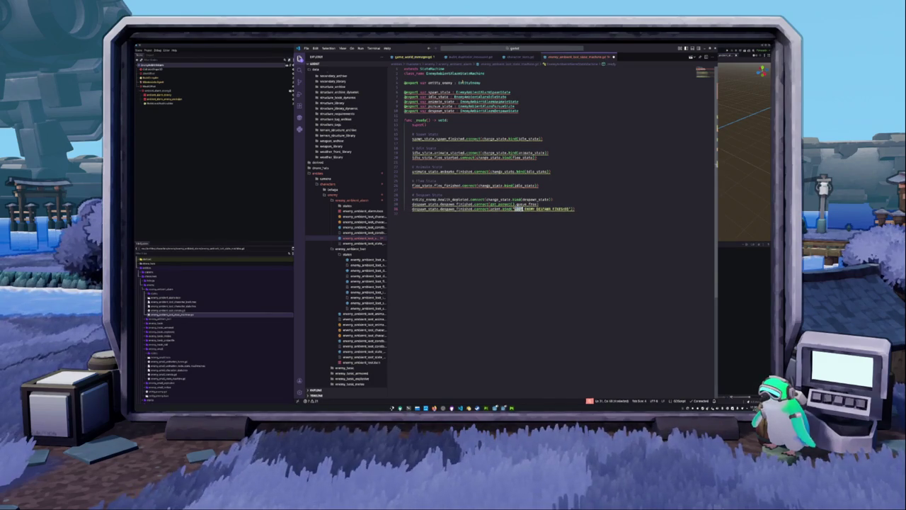
pyautogui.write('ALARM')
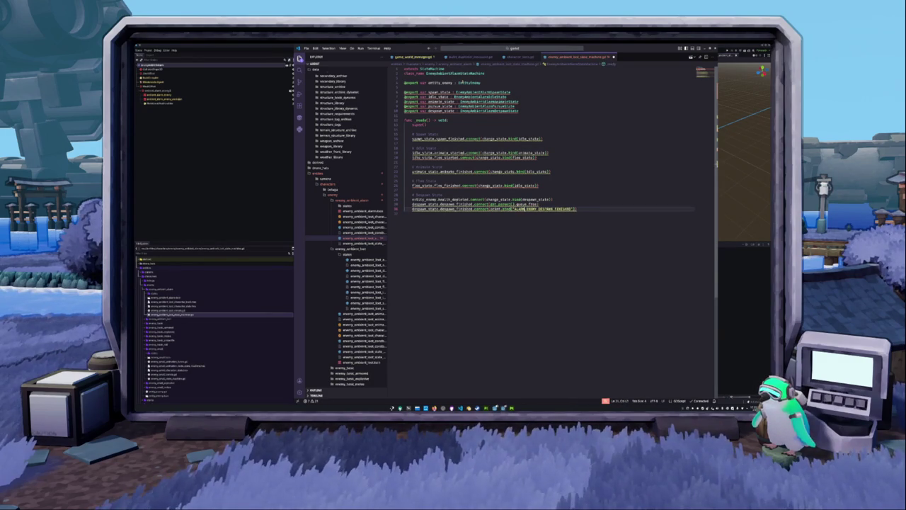
# On line 26, replace flee_state with pursue_state and flee_finished with pursue_finished
pyautogui.press('Up')
pyautogui.press('Up')
pyautogui.press('Up')
pyautogui.press('Up')
pyautogui.press('Up')
pyautogui.press('Up')
pyautogui.press('Up')
pyautogui.press('Up')
pyautogui.press('Up')
pyautogui.press('Up')
pyautogui.press('Up')
pyautogui.press('Up')
pyautogui.press('Up')
pyautogui.press('Up')
pyautogui.press('Up')
pyautogui.press('Up')
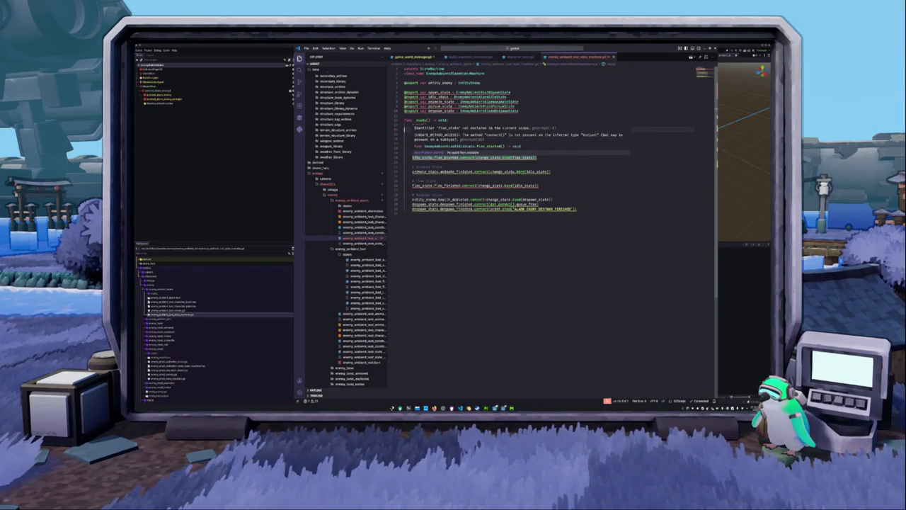
pyautogui.doubleClick(448, 157)
pyautogui.doubleClick(423, 158)
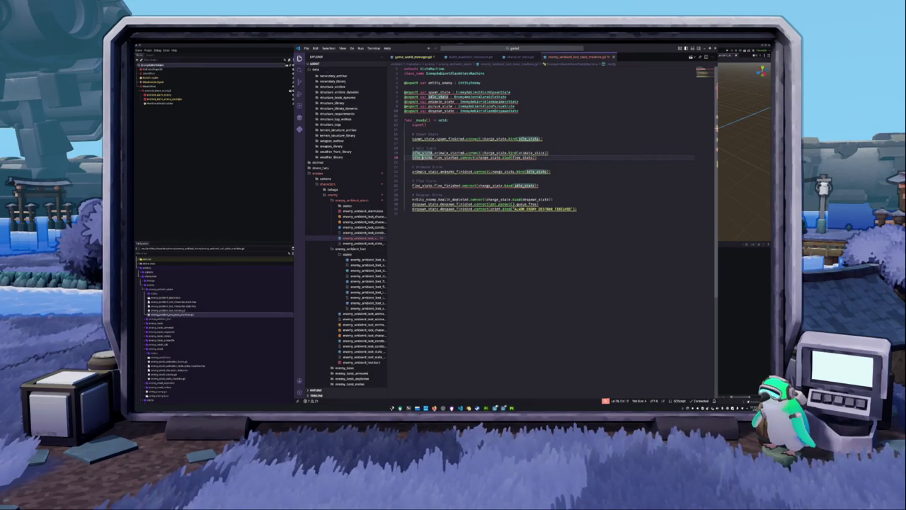
pyautogui.doubleClick(422, 186)
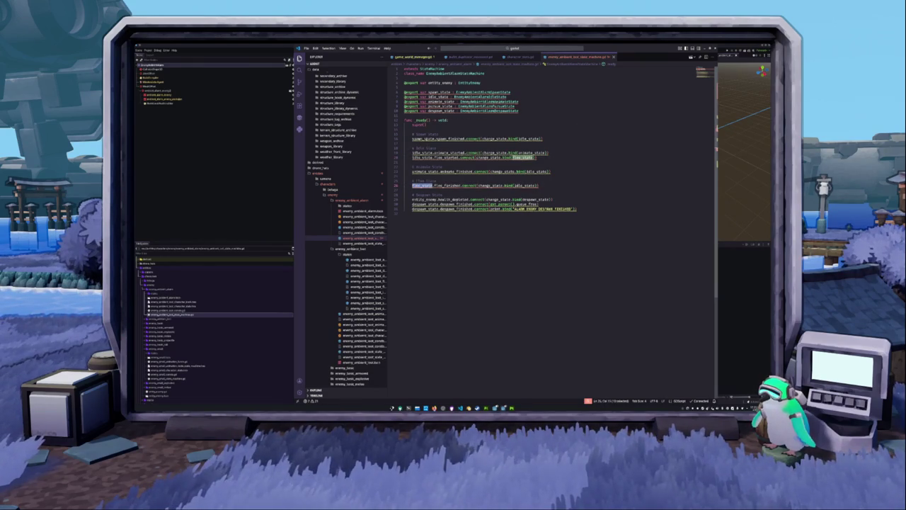
pyautogui.doubleClick(440, 106)
pyautogui.hotkey('ctrl', 'c')
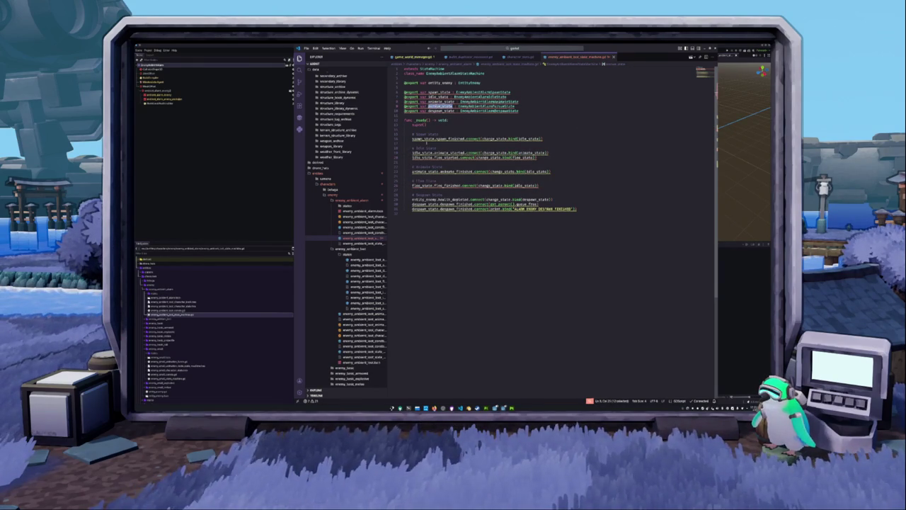
pyautogui.doubleClick(422, 186)
pyautogui.hotkey('ctrl', 'v')
pyautogui.doubleClick(451, 185)
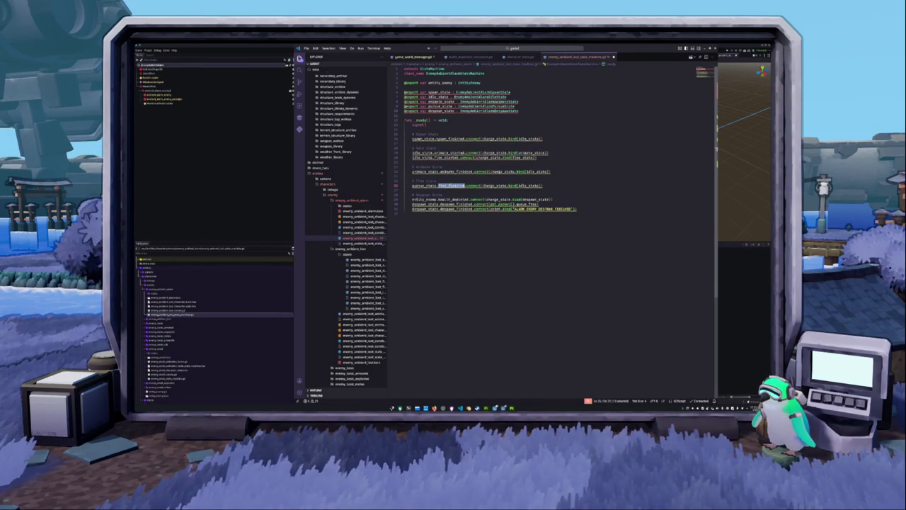
pyautogui.write('pursue_finis')
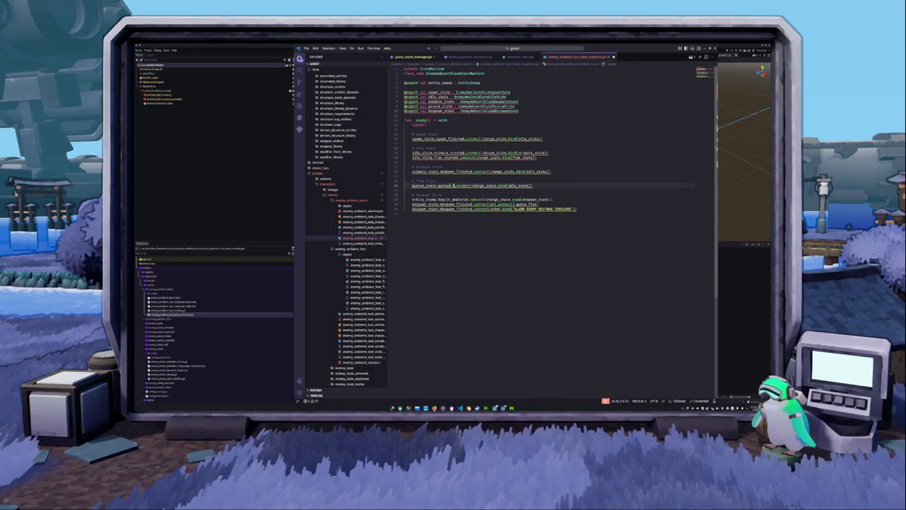
pyautogui.write('hed')
# Change flee_state to pursue_state on line 20 and return to the Godot editor
pyautogui.press('Up')
pyautogui.press('Up')
pyautogui.press('Up')
pyautogui.moveTo(522, 157); pyautogui.dragTo(536, 157)
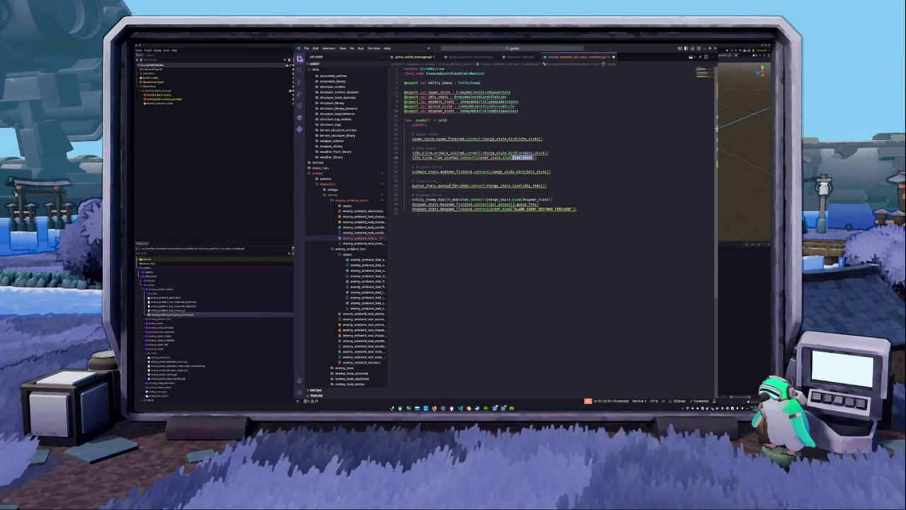
pyautogui.write('pursue_state')
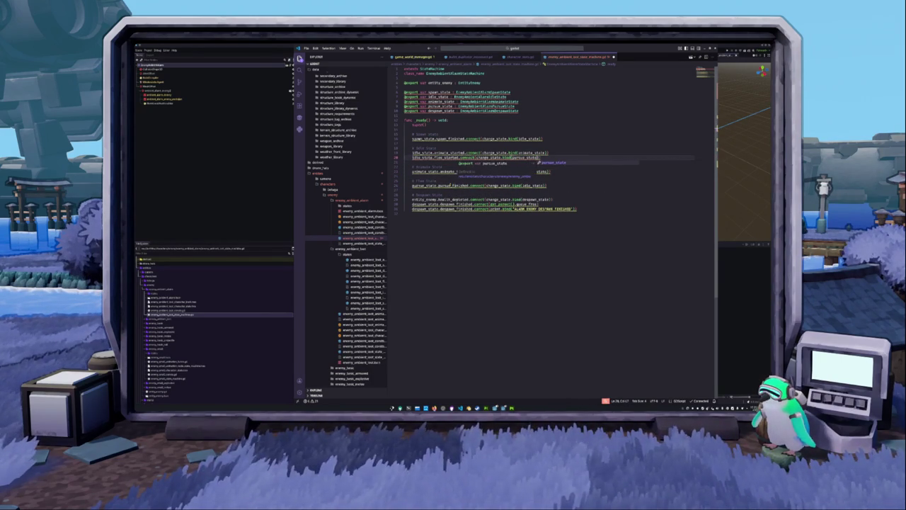
pyautogui.press('Escape')
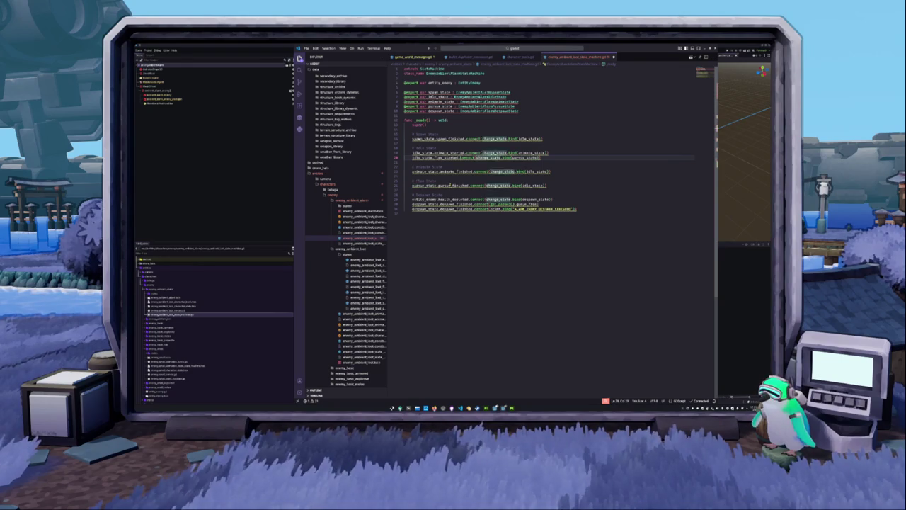
pyautogui.click(425, 185)
pyautogui.press('Down')
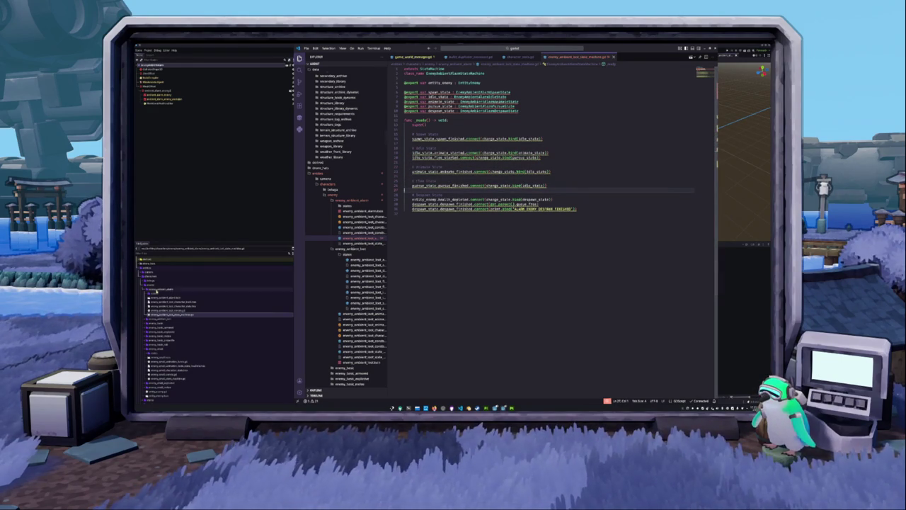
pyautogui.click(145, 293)
pyautogui.rightClick(167, 293)
pyautogui.moveTo(178, 295)
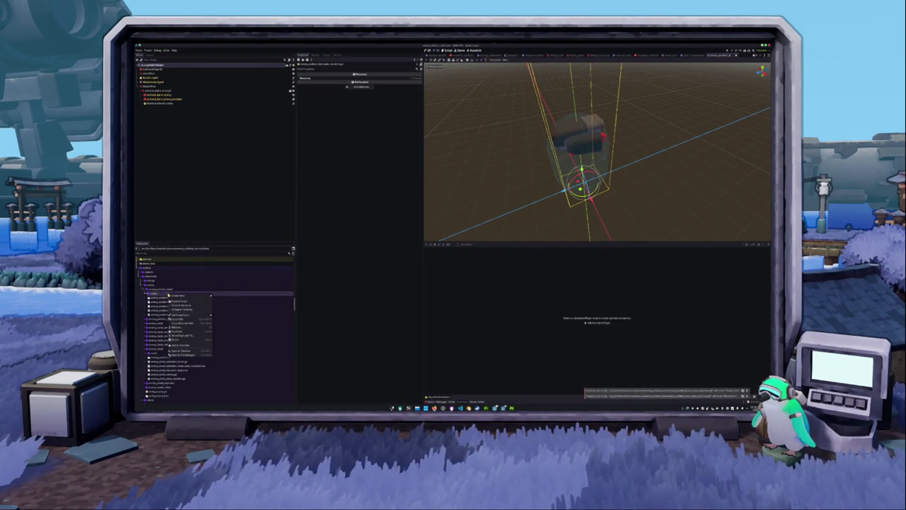
# Create a new spawn state script in the states folder through the Create Script dialog
pyautogui.click(220, 305)
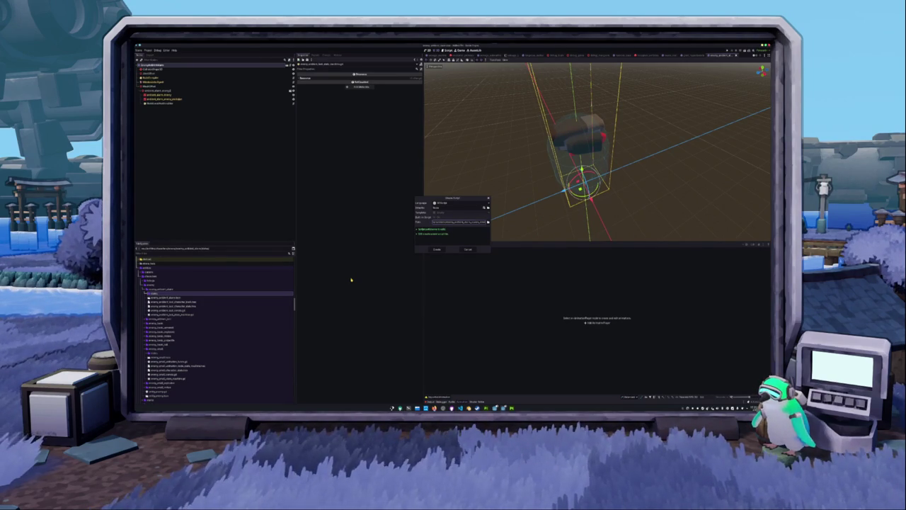
pyautogui.click(437, 250)
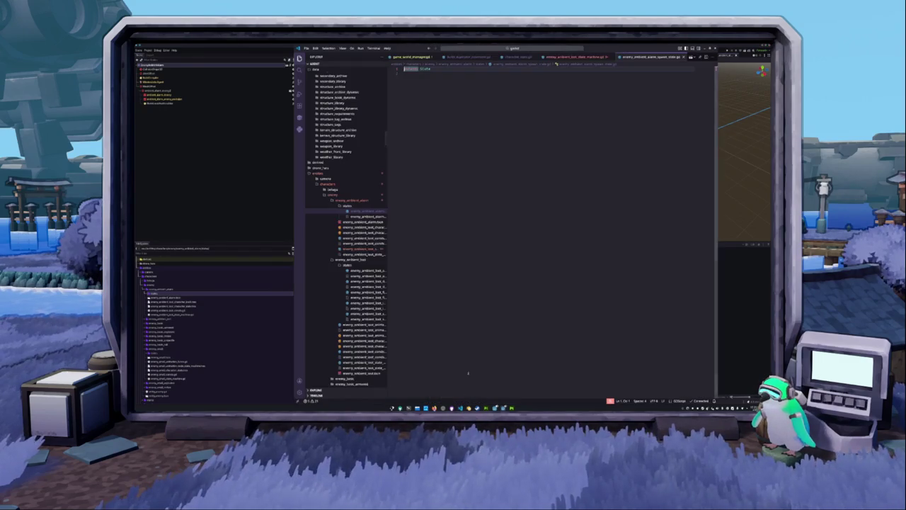
# Add 'class_name EnemyAmbientAlarmSpawnState' below extends State and widen the Explorer sidebar
pyautogui.press('Return')
pyautogui.write('class_name EnemyAmbientAlarm')
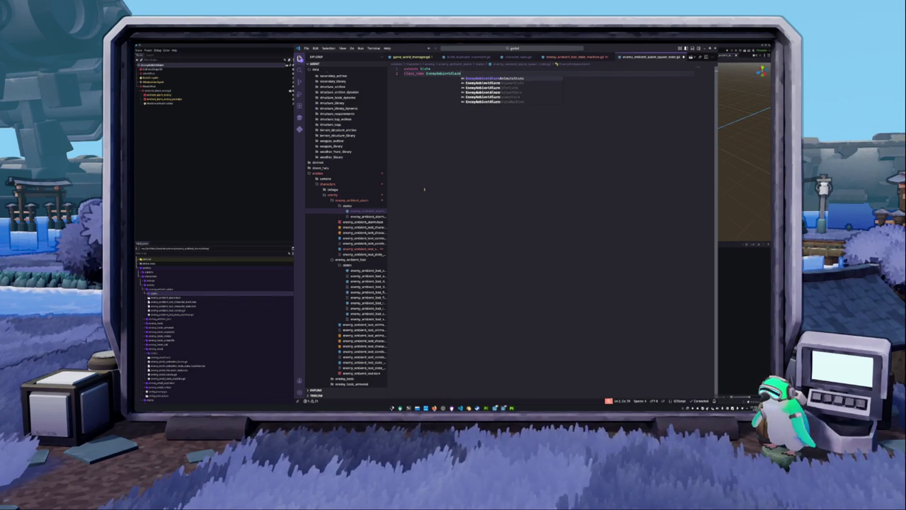
pyautogui.write('S')
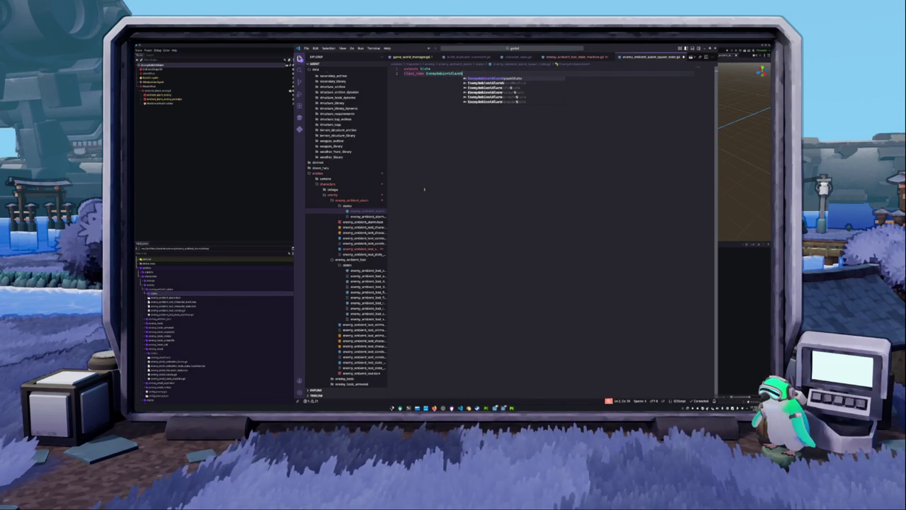
pyautogui.write('pawnState')
pyautogui.press('Return')
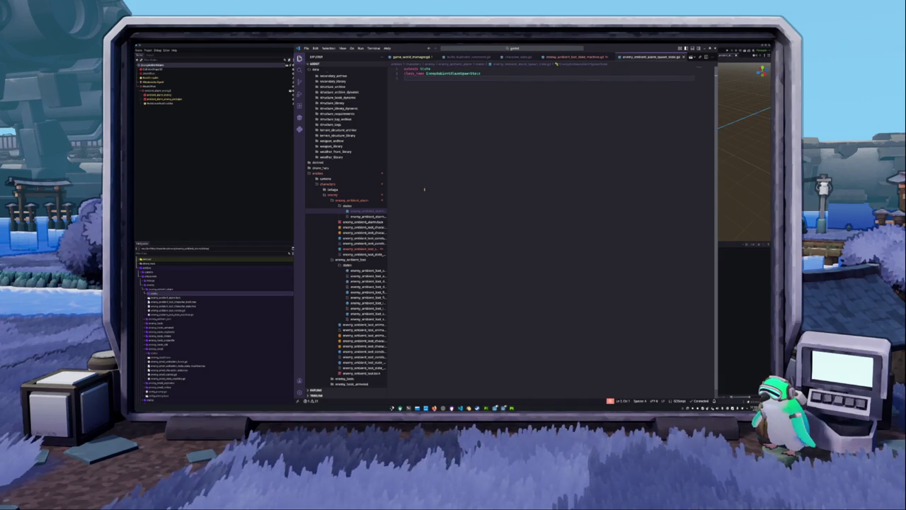
pyautogui.moveTo(385, 194); pyautogui.dragTo(424, 195)
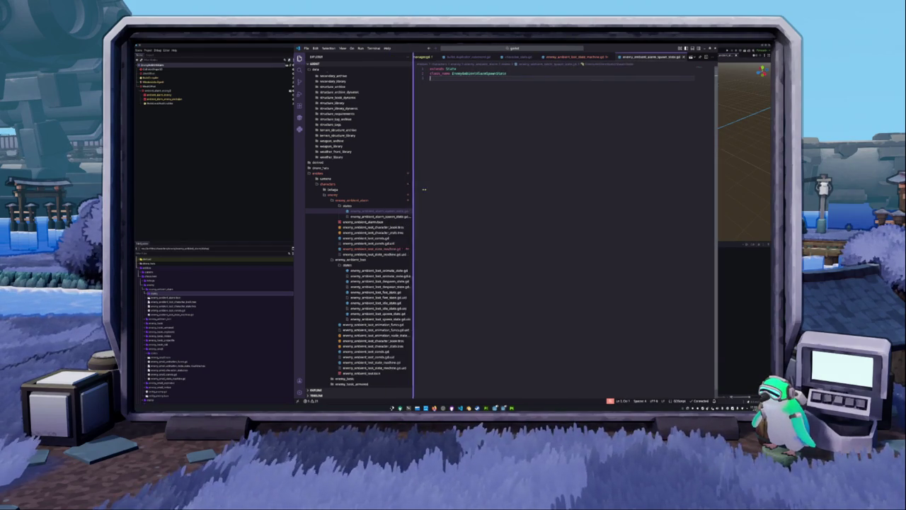
# Duplicate the spawn state script and rename the copy to enemy_ambient_alarm_despawn_state.gd
pyautogui.rightClick(389, 212)
pyautogui.press('Escape')
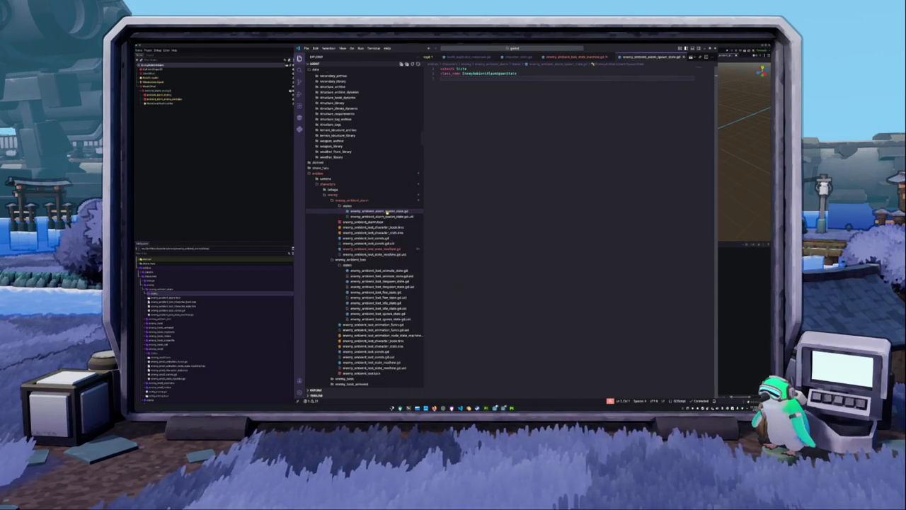
pyautogui.hotkey('ctrl', 'v')
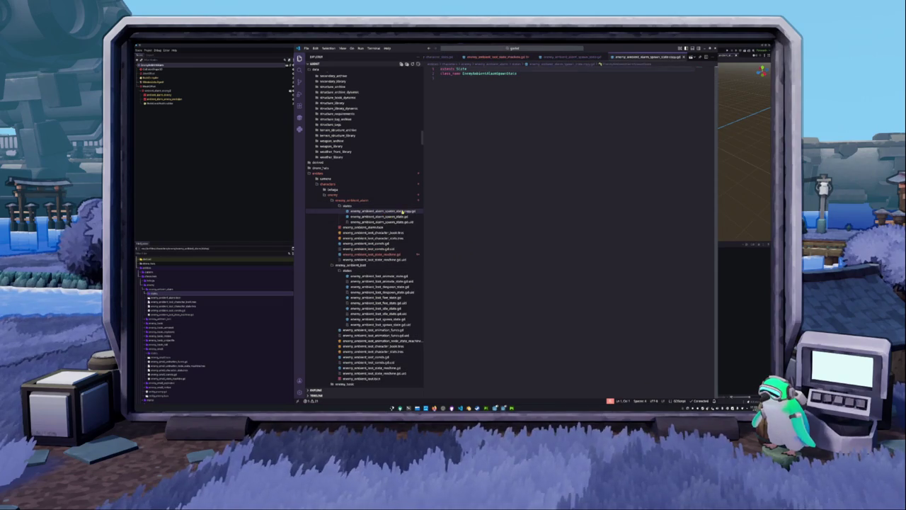
pyautogui.press('F2')
pyautogui.press('Right')
pyautogui.press('BackSpace')
pyautogui.press('BackSpace')
pyautogui.press('BackSpace')
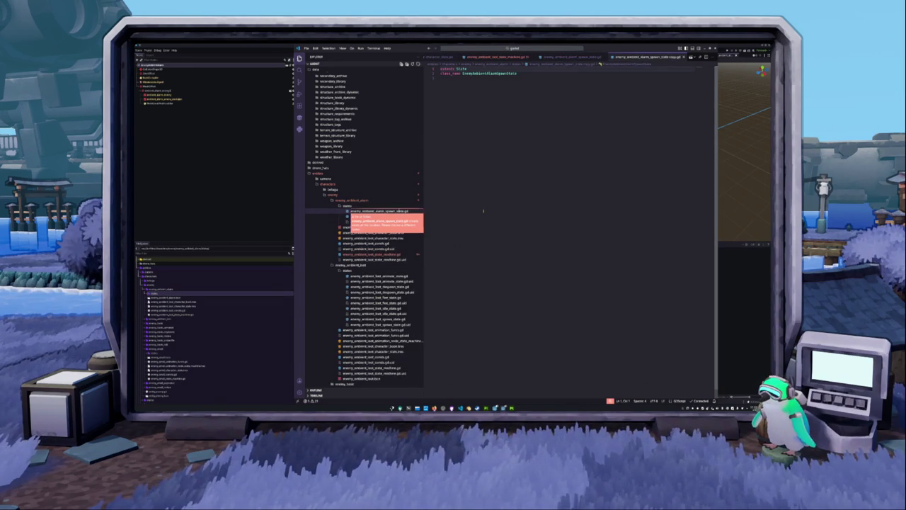
pyautogui.click(385, 211)
pyautogui.write('de')
pyautogui.press('Return')
pyautogui.click(501, 83)
pyautogui.write('Des')
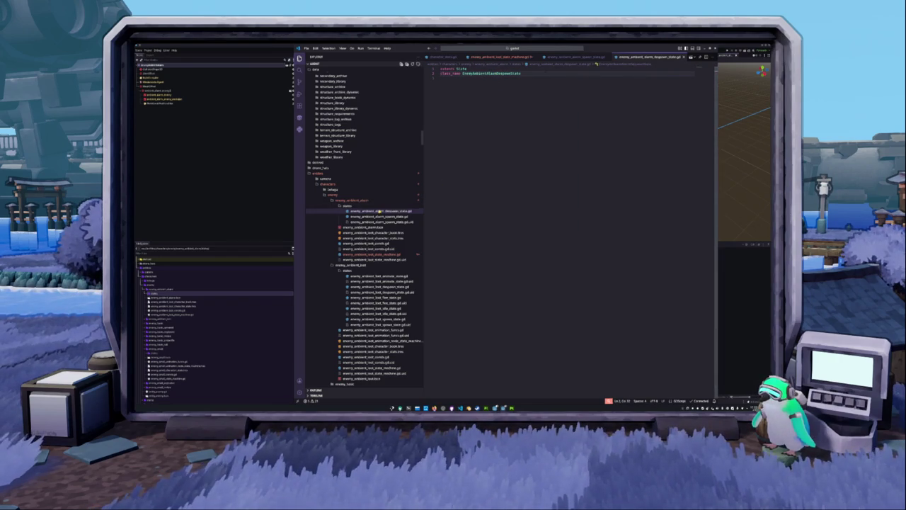
# Duplicate the despawn state script and rename the copy to enemy_ambient_alarm_idle_state.gd
pyautogui.click(376, 211)
pyautogui.hotkey('ctrl', 'c')
pyautogui.hotkey('ctrl', 'v')
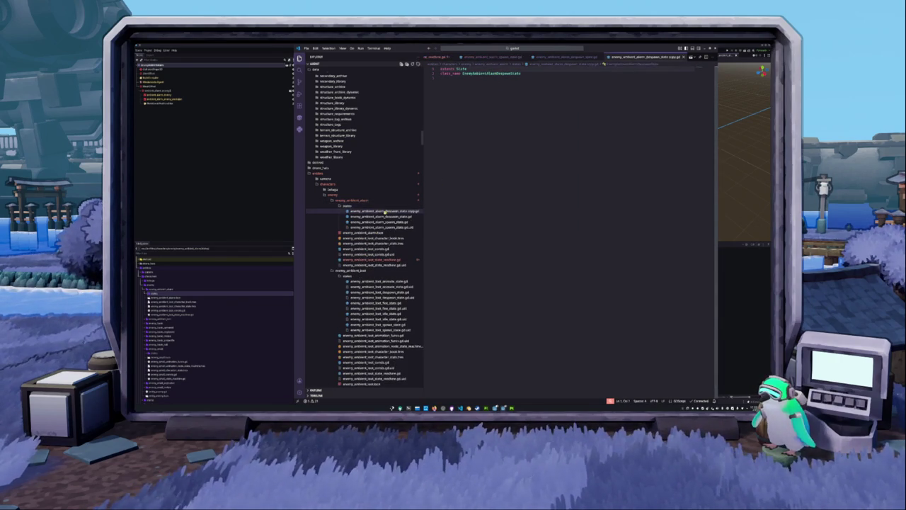
pyautogui.press('F2')
pyautogui.press('BackSpace')
pyautogui.press('BackSpace')
pyautogui.press('BackSpace')
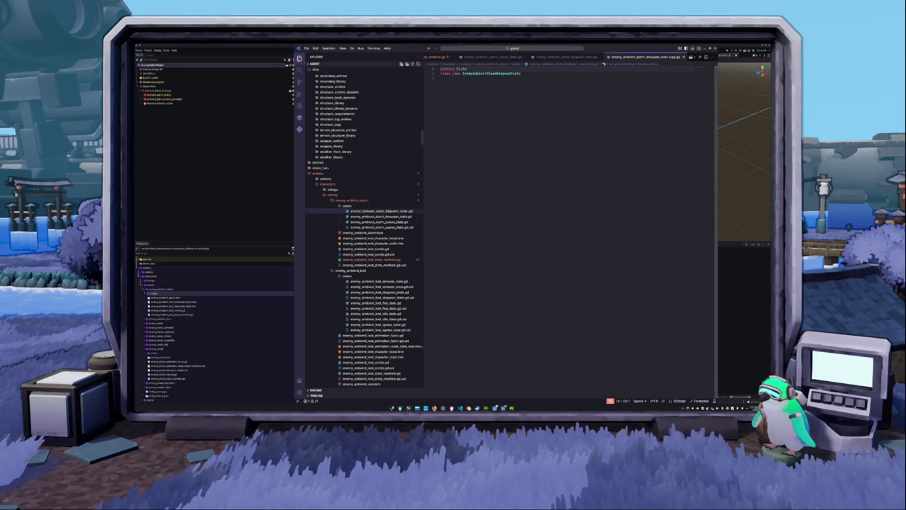
pyautogui.hotkey('shift', 'Home')
pyautogui.press('Right')
pyautogui.hotkey('ctrl', 'shift', 'Left')
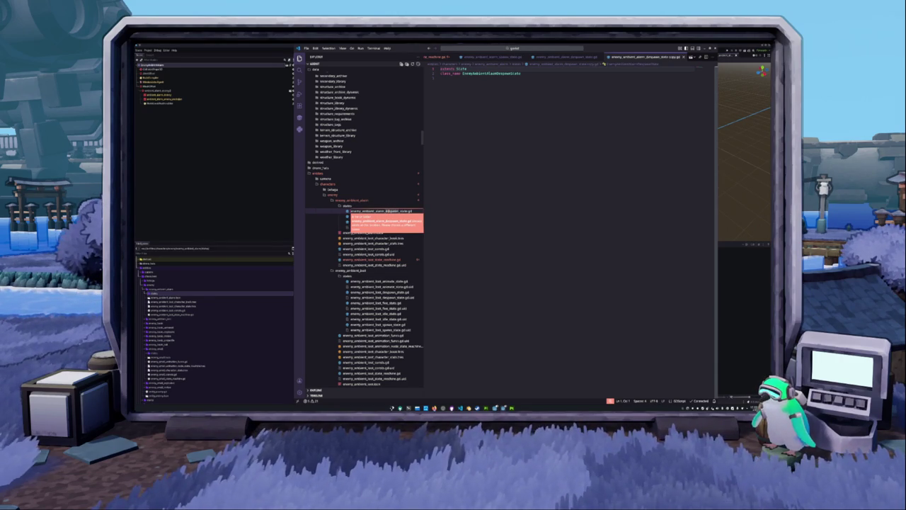
pyautogui.write('idle')
pyautogui.press('Return')
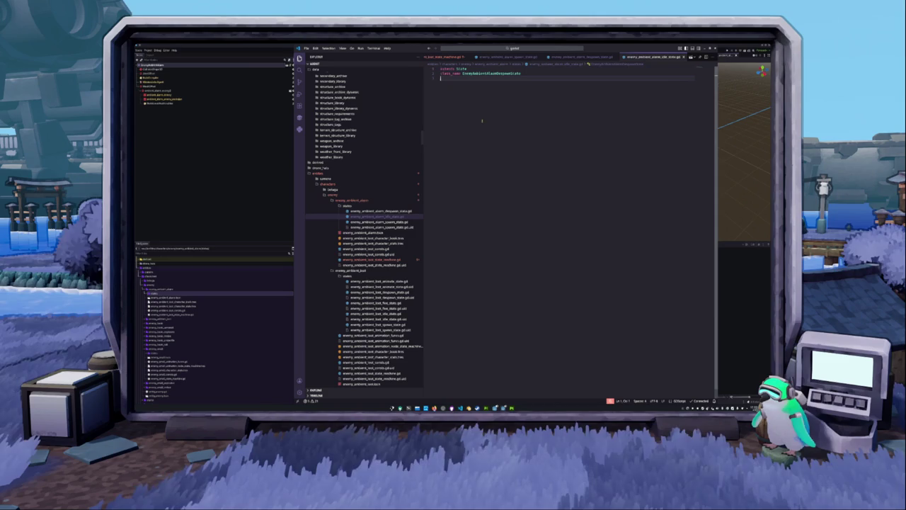
# Change the class name from Despawn to EnemyAmbientAlarmIdleState
pyautogui.moveTo(495, 73); pyautogui.dragTo(511, 73)
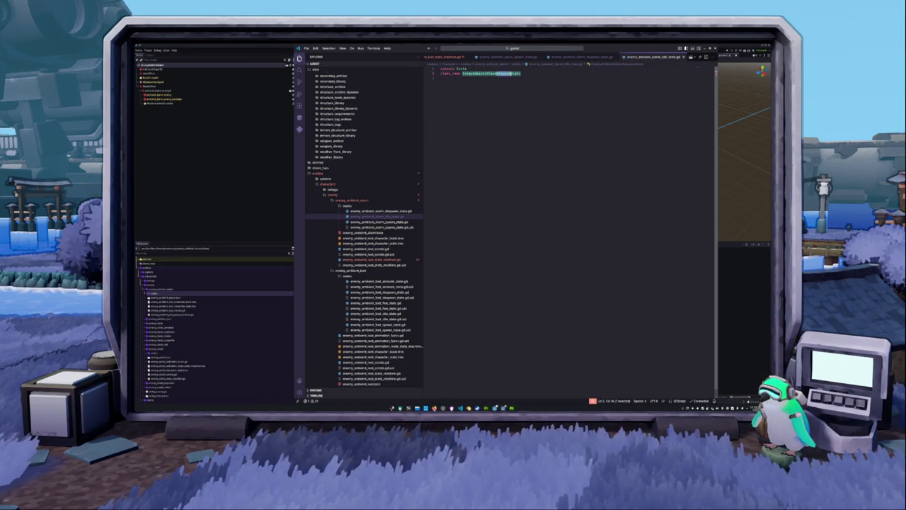
pyautogui.write('Idle')
pyautogui.press('Down')
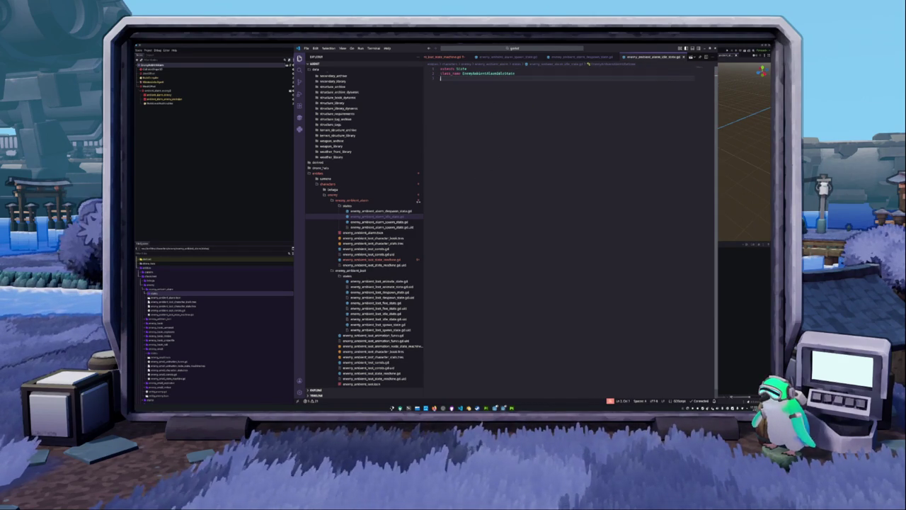
# Duplicate the idle script as a pursue state and rename its class to EnemyAmbientAlarmPursueState
pyautogui.click(363, 217)
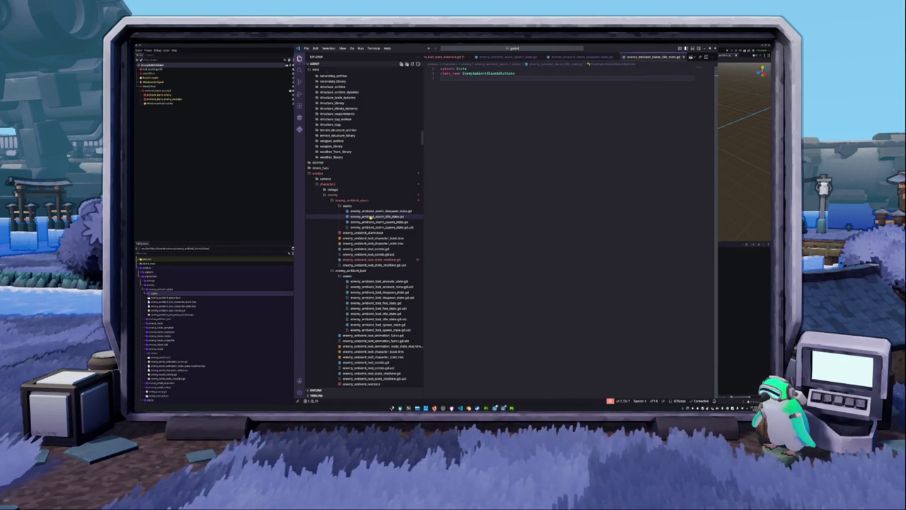
pyautogui.hotkey('ctrl', 'v')
pyautogui.press('F2')
pyautogui.press('BackSpace')
pyautogui.press('BackSpace')
pyautogui.press('BackSpace')
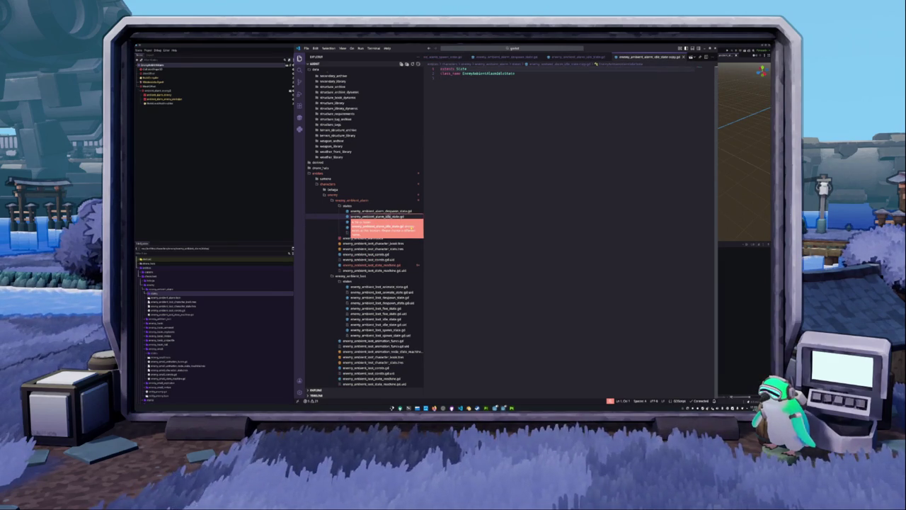
pyautogui.write('search')
pyautogui.press('Return')
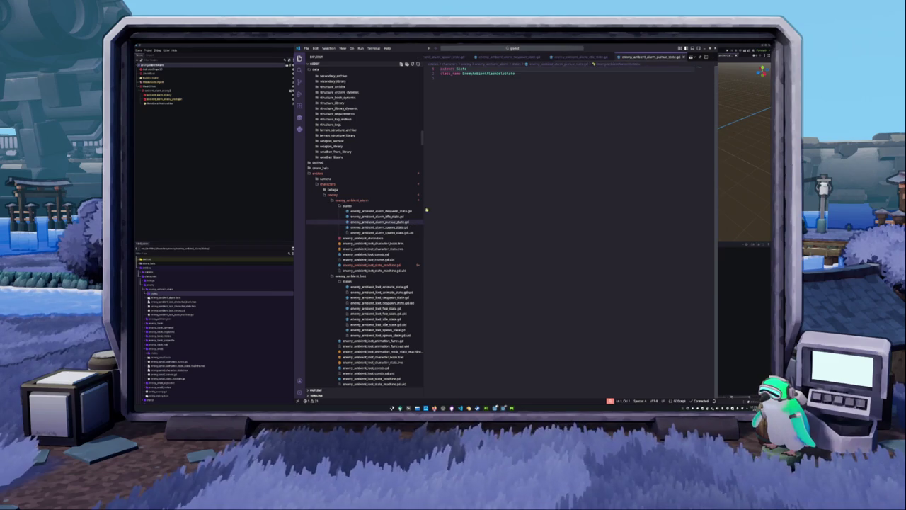
pyautogui.doubleClick(499, 73)
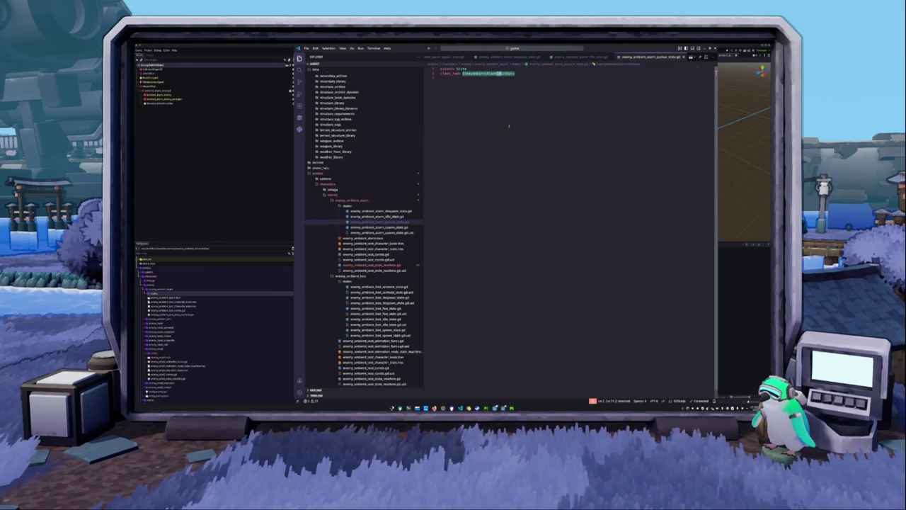
pyautogui.write('Pursue')
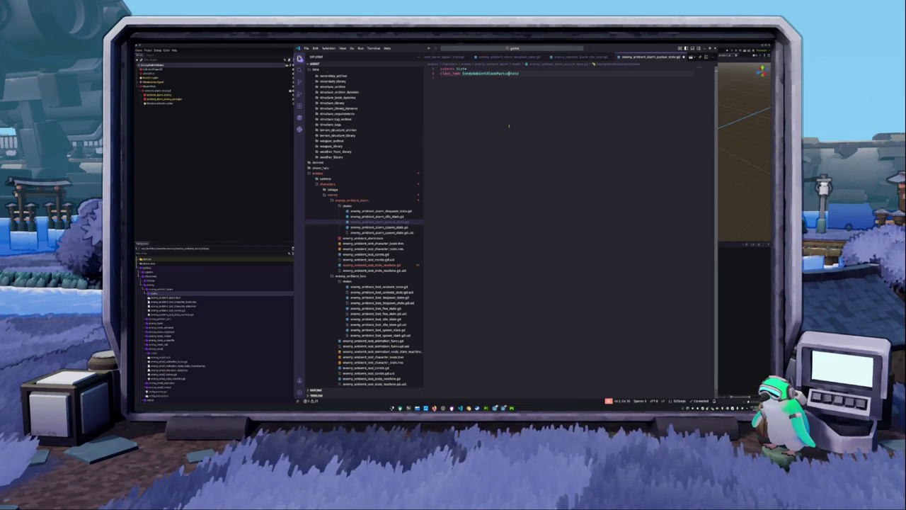
# Copy the pursue script into an animate state, remove Pursue from its class name, and reopen the state machine script
pyautogui.click(392, 222)
pyautogui.hotkey('ctrl', 'c')
pyautogui.hotkey('ctrl', 'v')
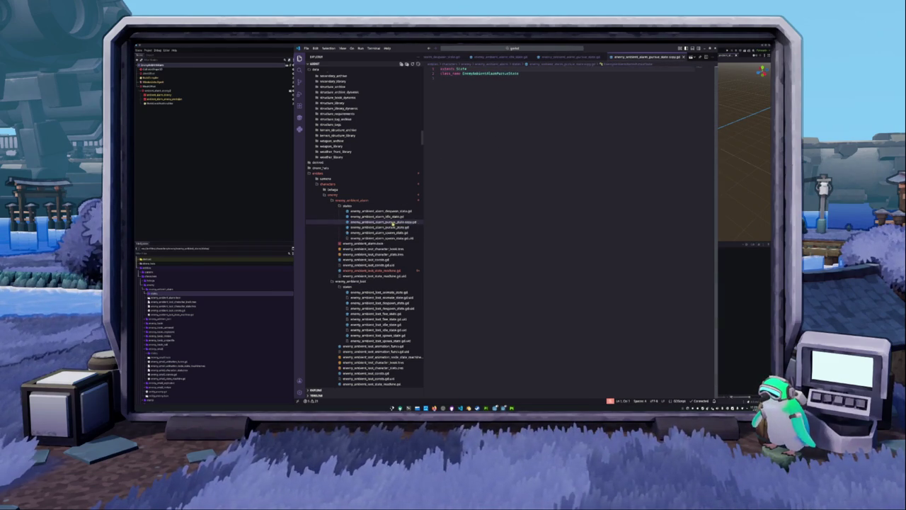
pyautogui.click(416, 227)
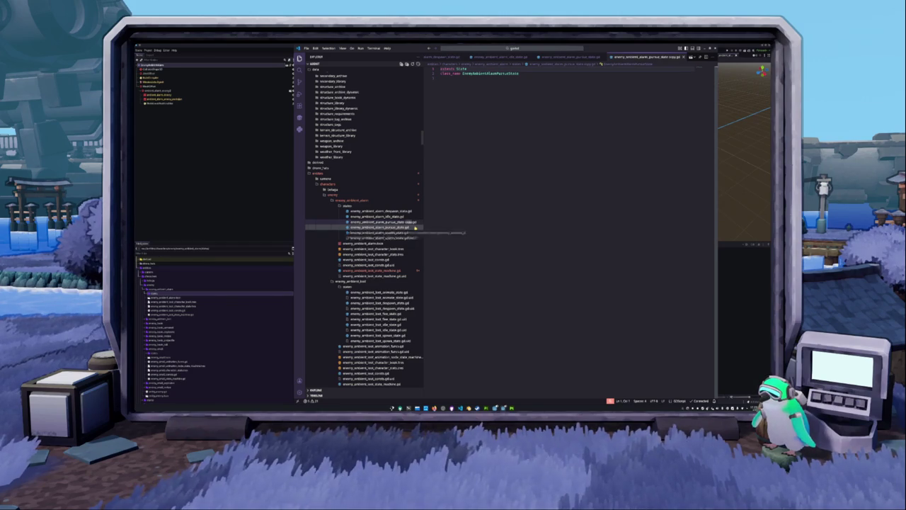
pyautogui.press('F2')
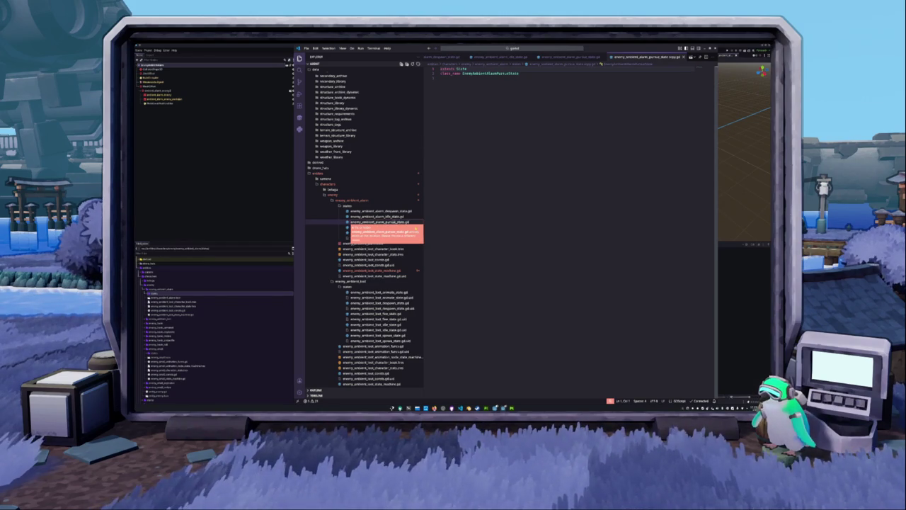
pyautogui.press('Return')
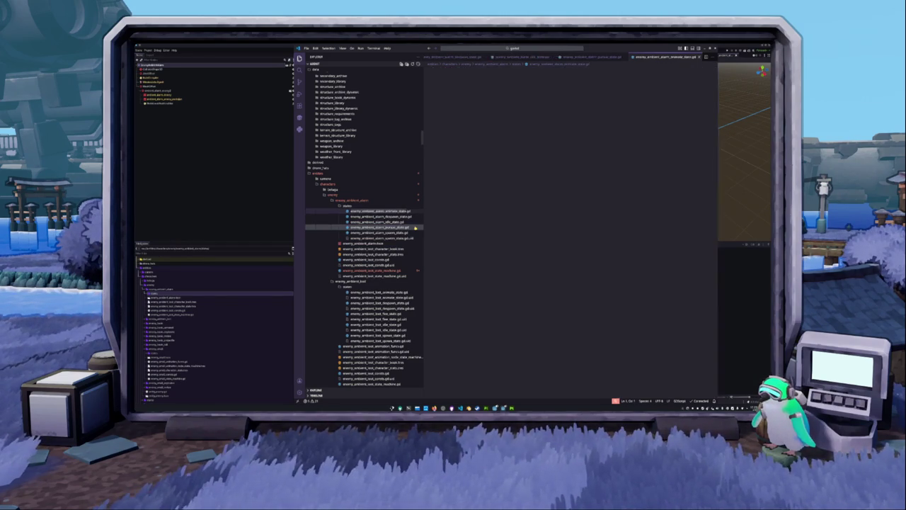
pyautogui.doubleClick(490, 73)
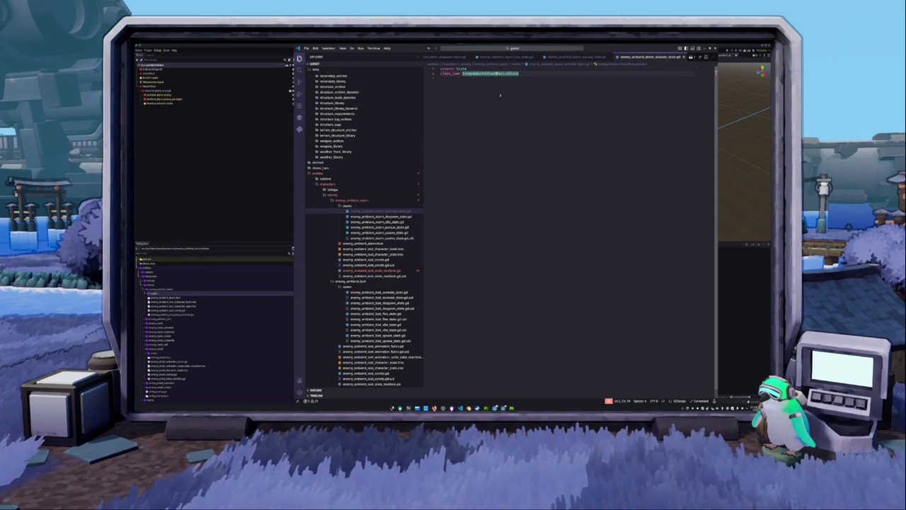
pyautogui.hotkey('shift', 'Left')
pyautogui.hotkey('shift', 'Left')
pyautogui.hotkey('shift', 'Left')
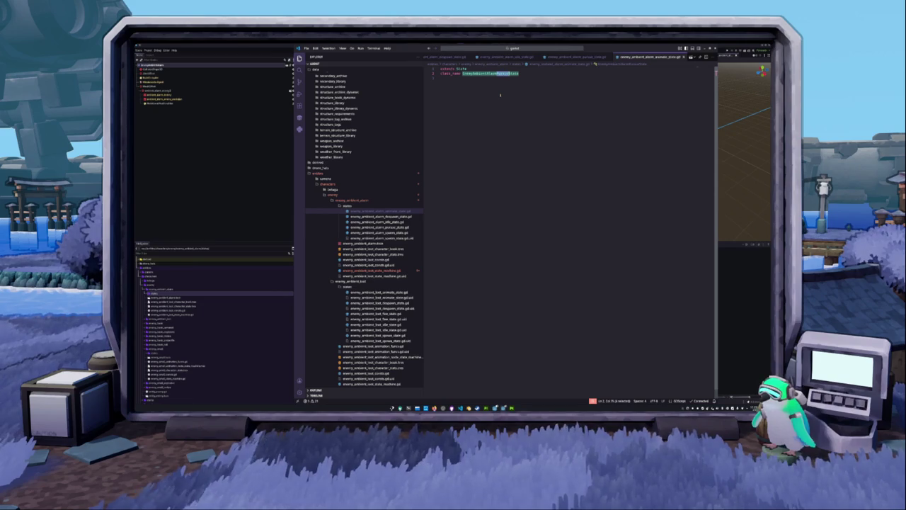
pyautogui.press('BackSpace')
pyautogui.write('Animat')
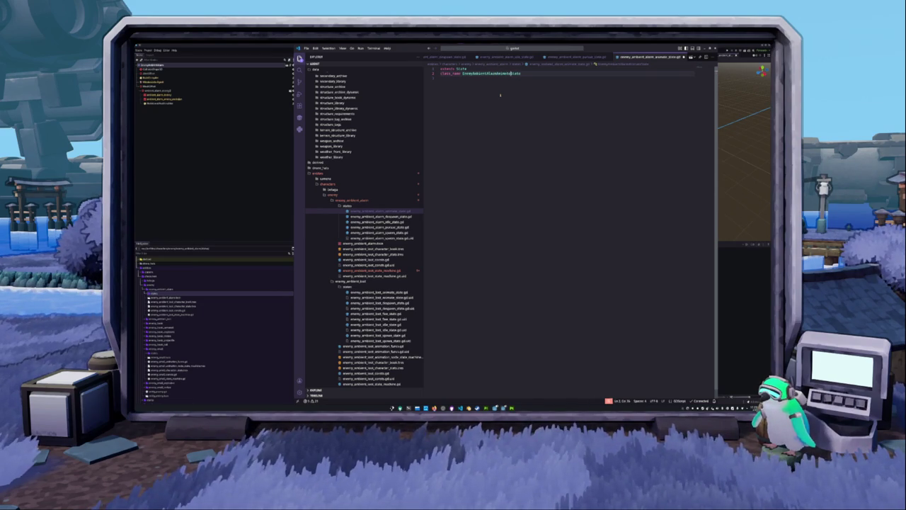
pyautogui.click(497, 97)
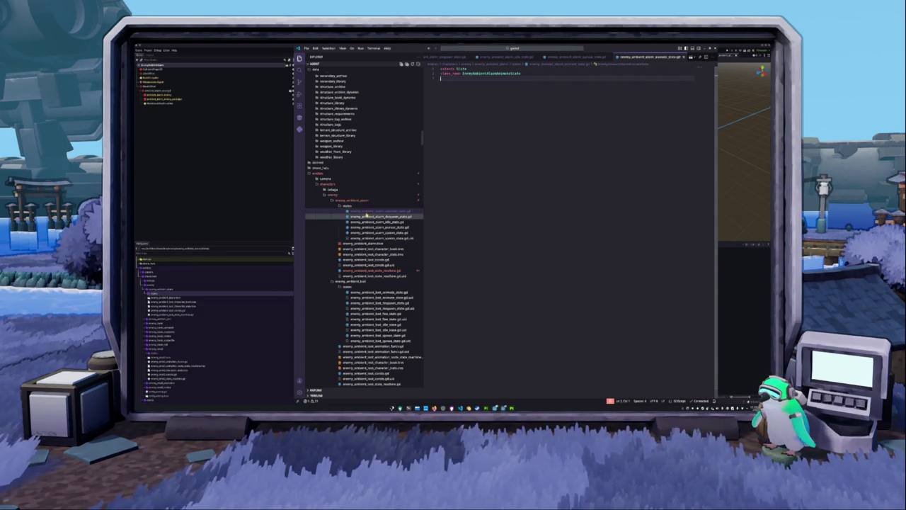
pyautogui.click(375, 233)
pyautogui.click(368, 271)
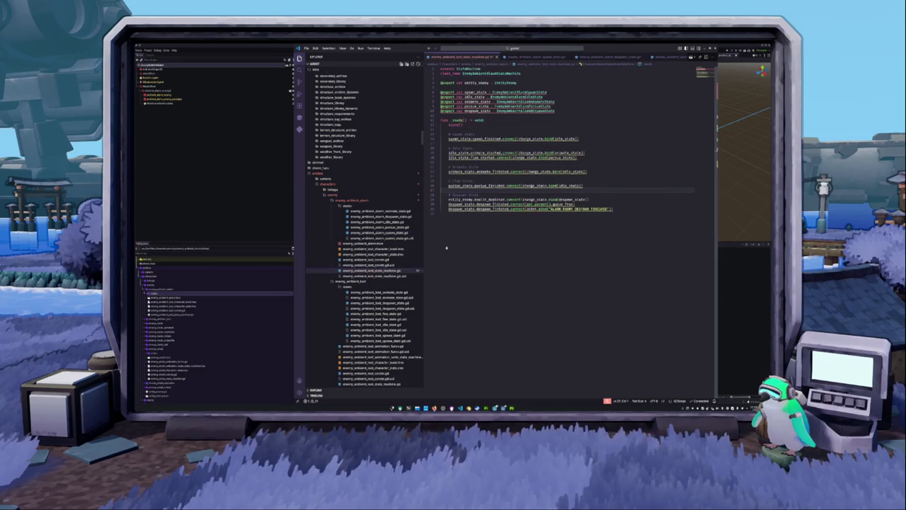
# Toggle between Godot and VS Code, positioning the cursor in the state machine script
pyautogui.click(251, 204)
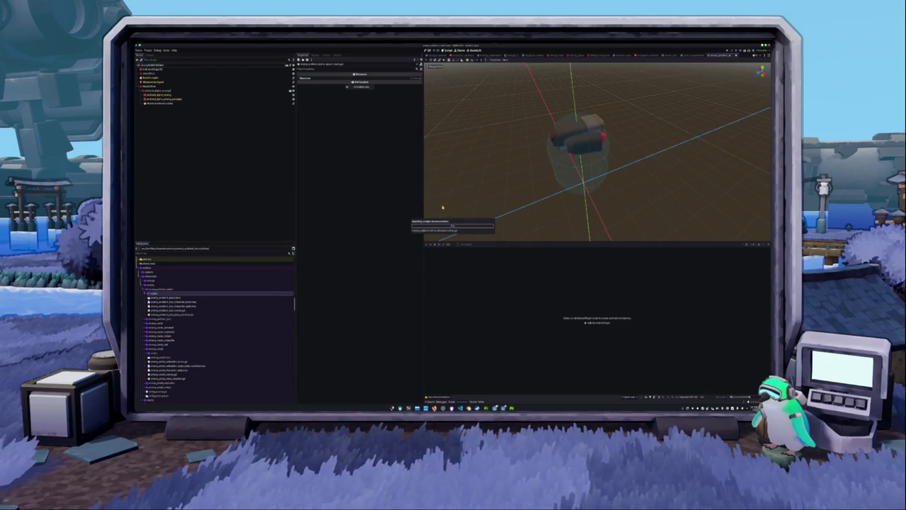
pyautogui.hotkey('alt', 'Tab')
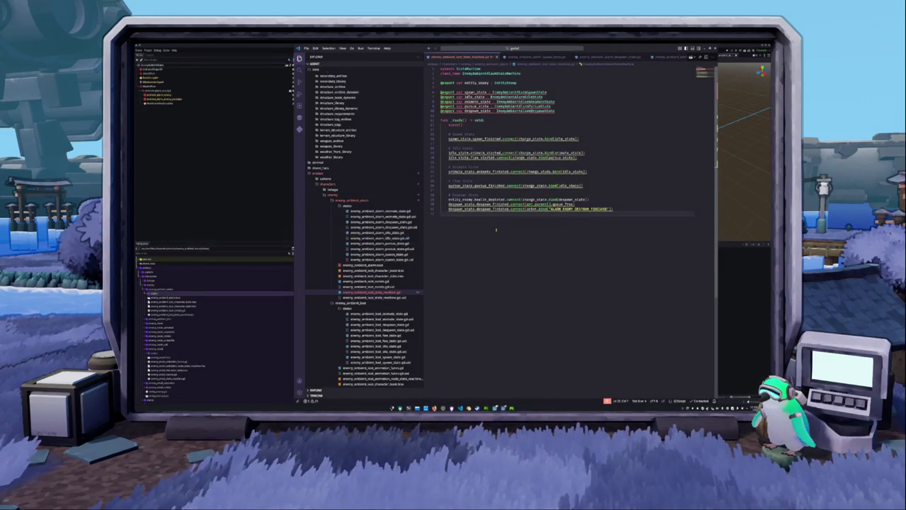
pyautogui.click(467, 116)
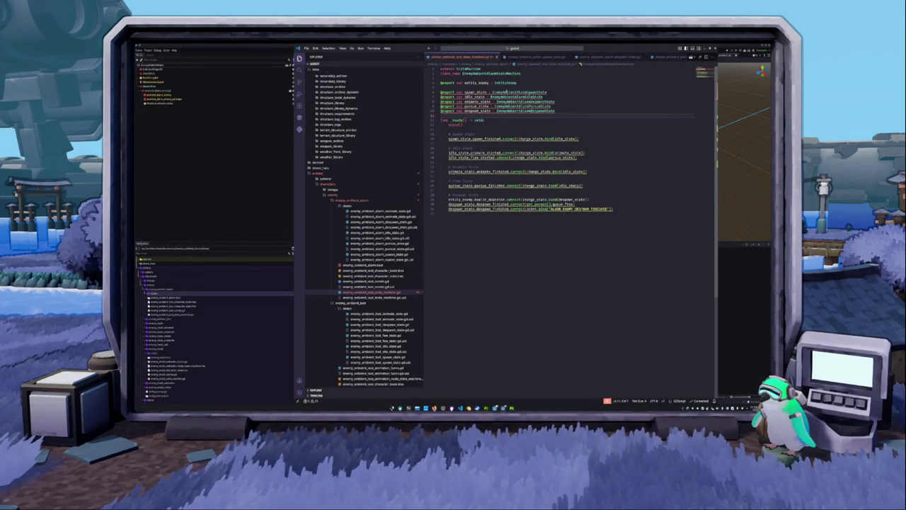
pyautogui.hotkey('alt', 'Tab')
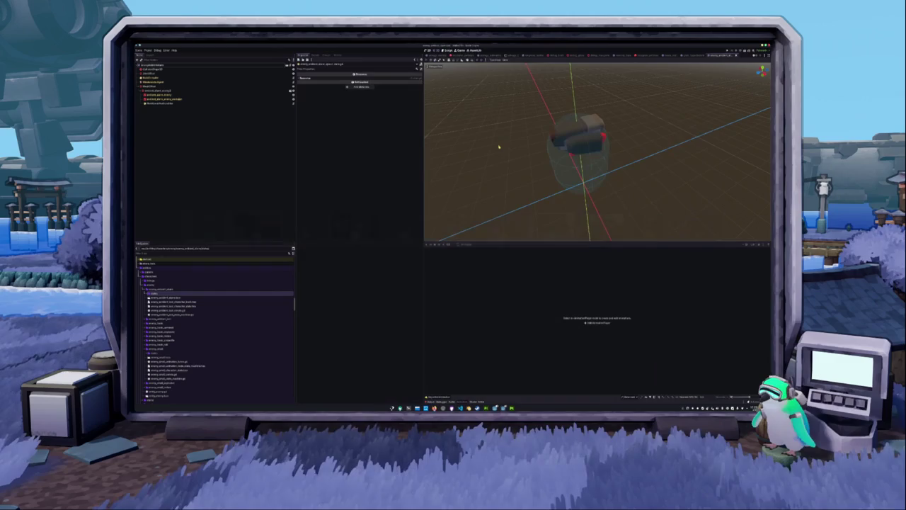
pyautogui.hotkey('alt', 'Tab')
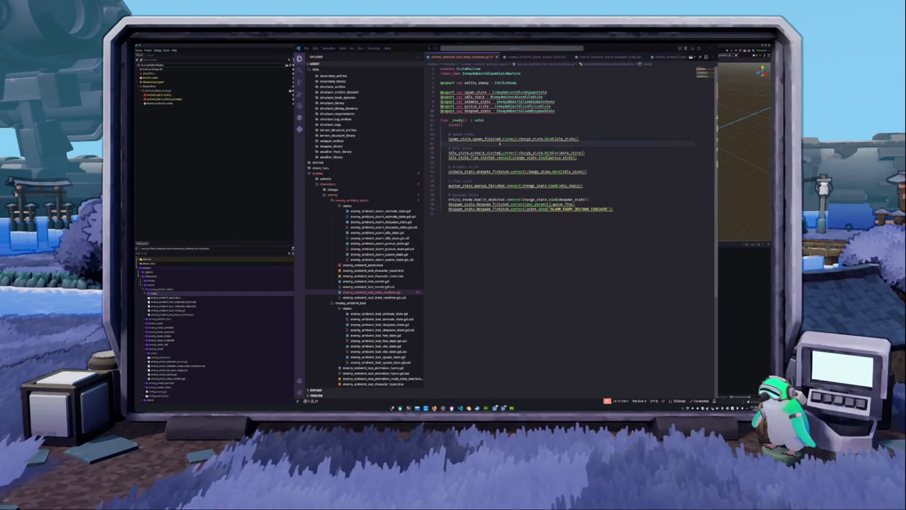
pyautogui.hotkey('alt', 'Tab')
pyautogui.hotkey('alt', 'Tab')
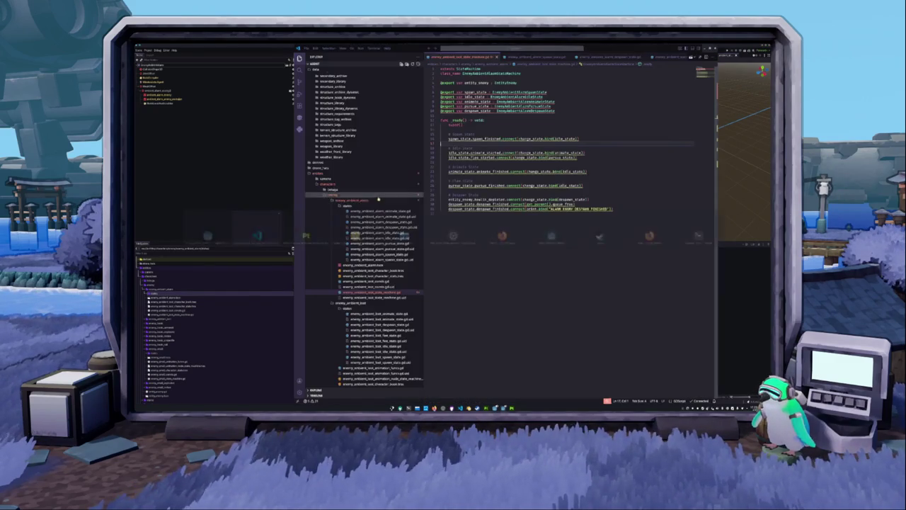
pyautogui.click(480, 116)
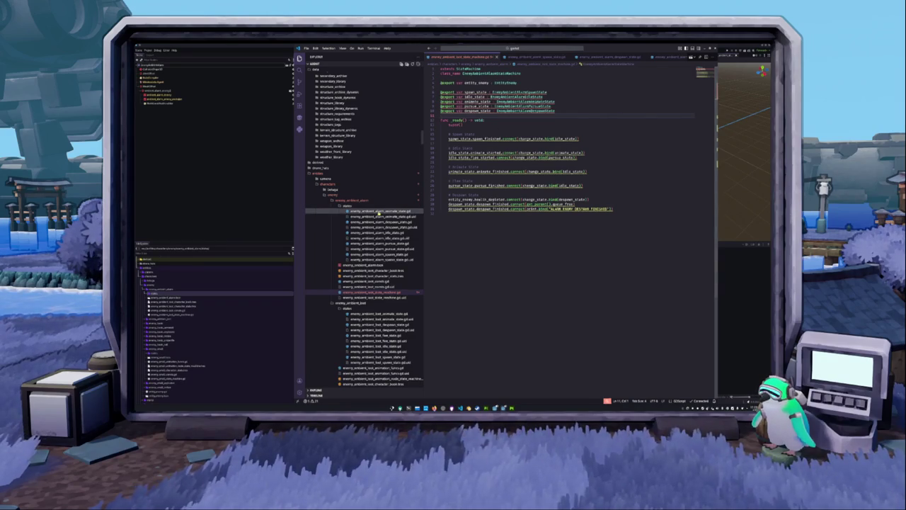
# Review the animate and spawn state scripts, return to the state machine script, then switch to Godot
pyautogui.click(404, 211)
pyautogui.click(462, 171)
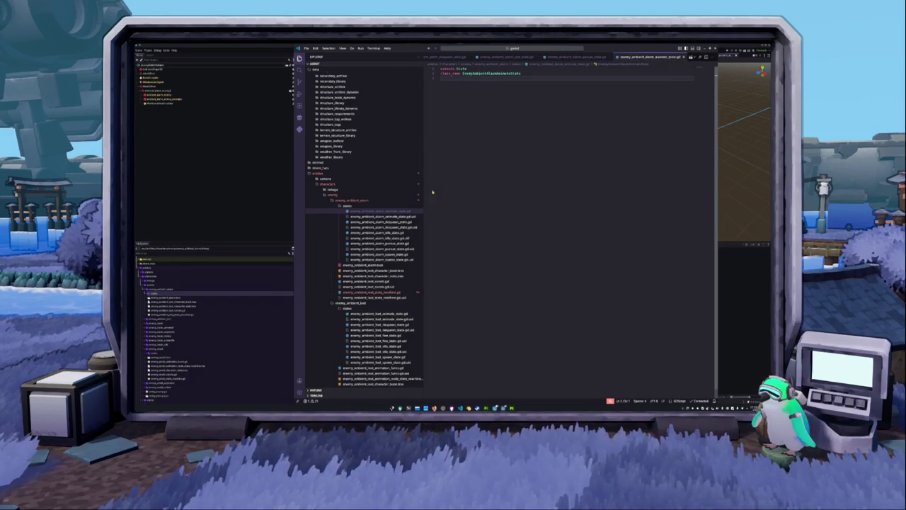
pyautogui.click(376, 292)
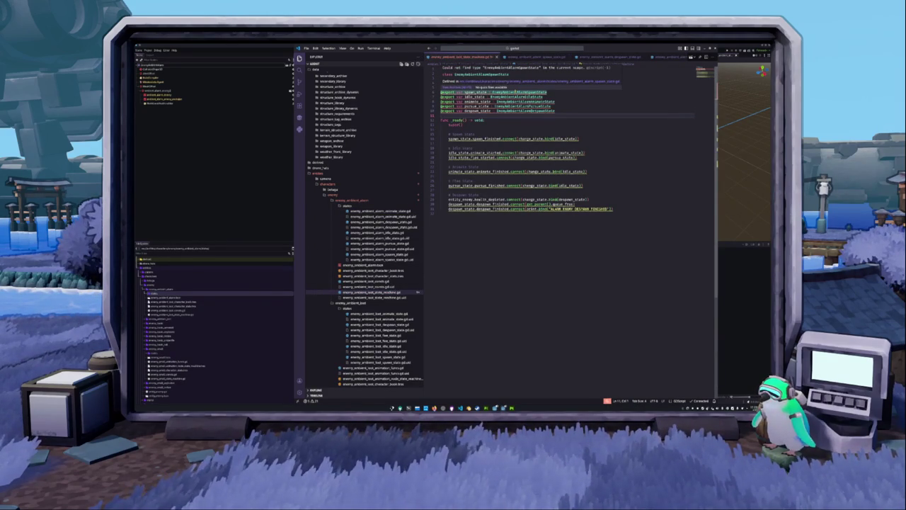
pyautogui.click(510, 81)
pyautogui.hotkey('ctrl', 'Tab')
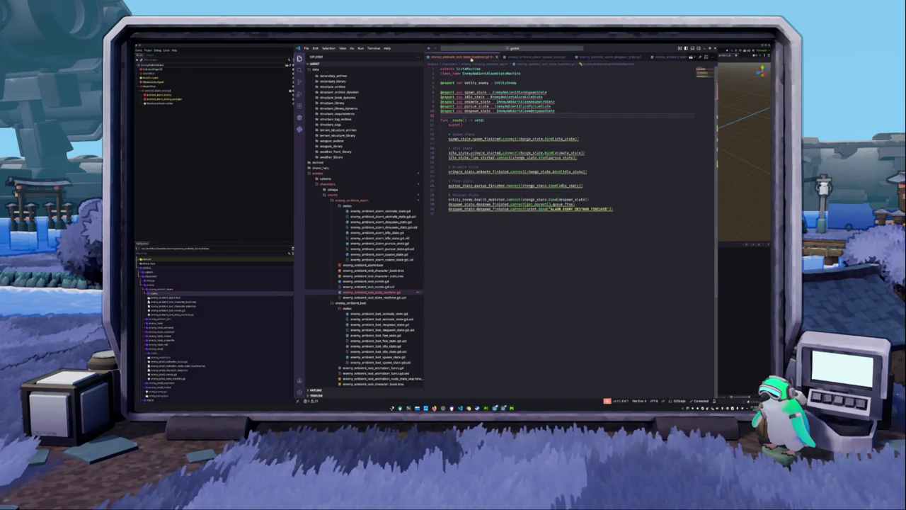
pyautogui.hotkey('alt', 'Tab')
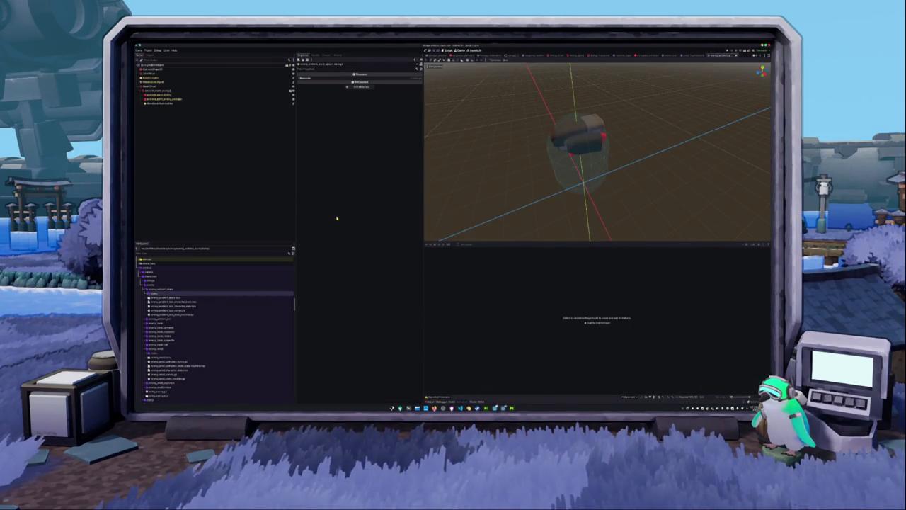
# Check the state machine's connection lines, then declare animate_finished in the animate state script
pyautogui.hotkey('alt', 'Tab')
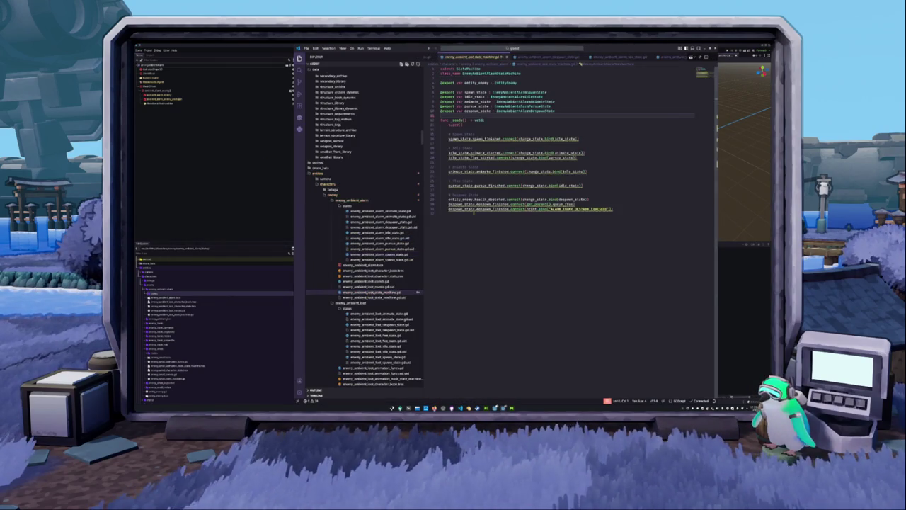
pyautogui.click(470, 130)
pyautogui.click(462, 139)
pyautogui.click(379, 211)
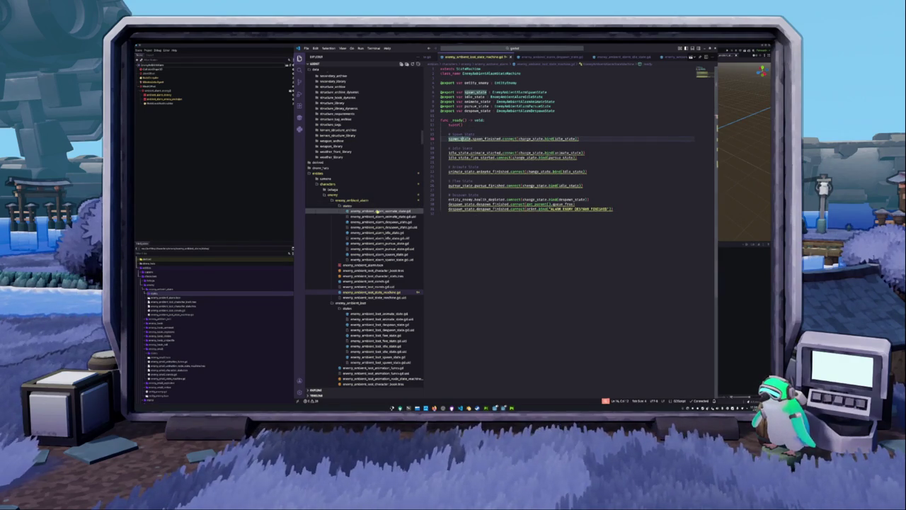
pyautogui.press('Return')
pyautogui.write('func animate')
pyautogui.press('Tab')
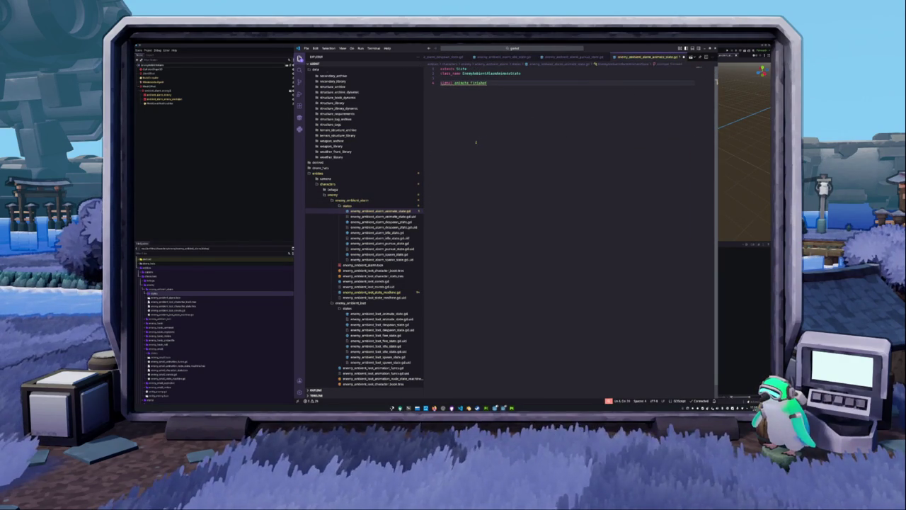
# Declare despawn_finished in the despawn script and begin the finished-signal line in the idle script
pyautogui.click(379, 221)
pyautogui.press('Return')
pyautogui.write('const despawn')
pyautogui.press('Tab')
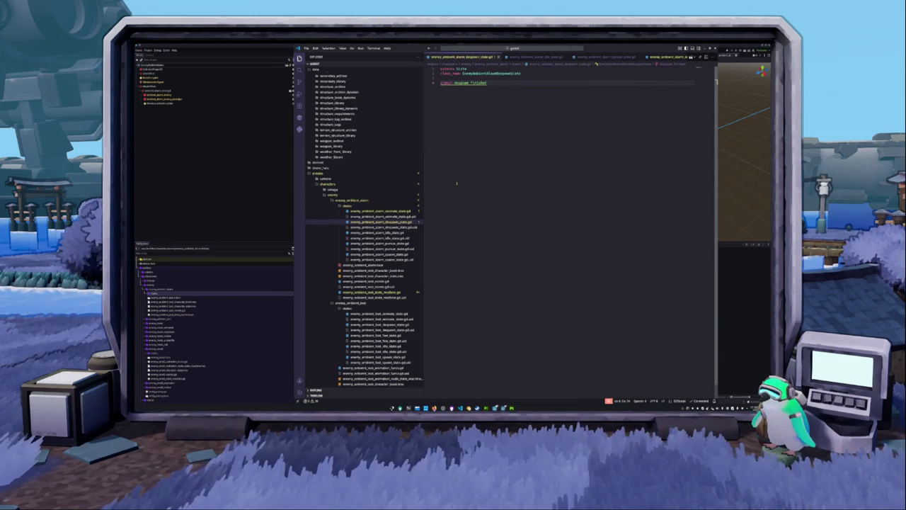
pyautogui.click(378, 233)
pyautogui.press('Return')
pyautogui.write('const glam')
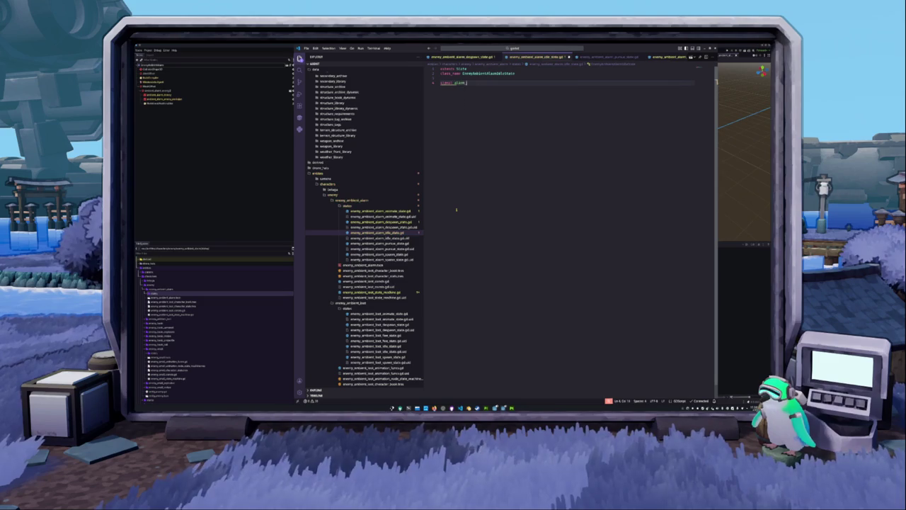
# Add pursue_finished and spawn_finished signals to the pursue and spawn scripts, then return to Godot
pyautogui.click(379, 242)
pyautogui.press('Return')
pyautogui.write('const pu')
pyautogui.press('Return')
pyautogui.click(379, 253)
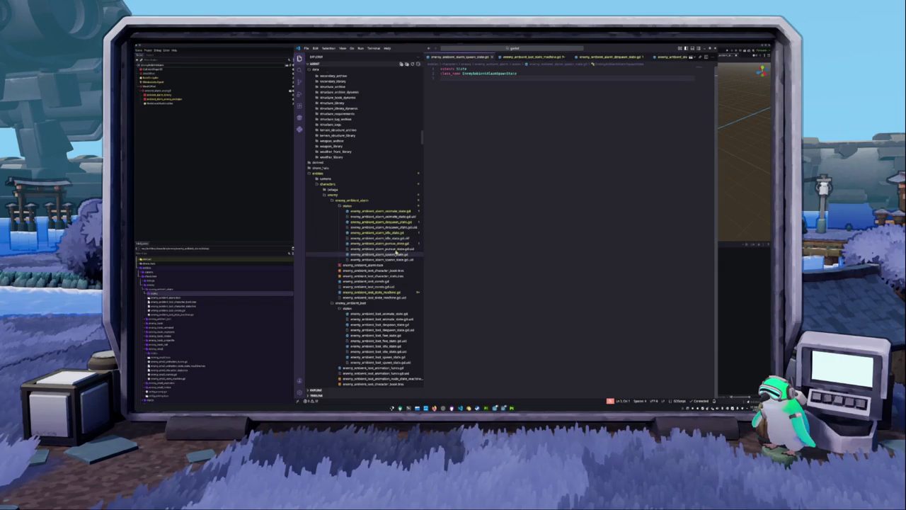
pyautogui.press('Return')
pyautogui.write('signal spawn_finished')
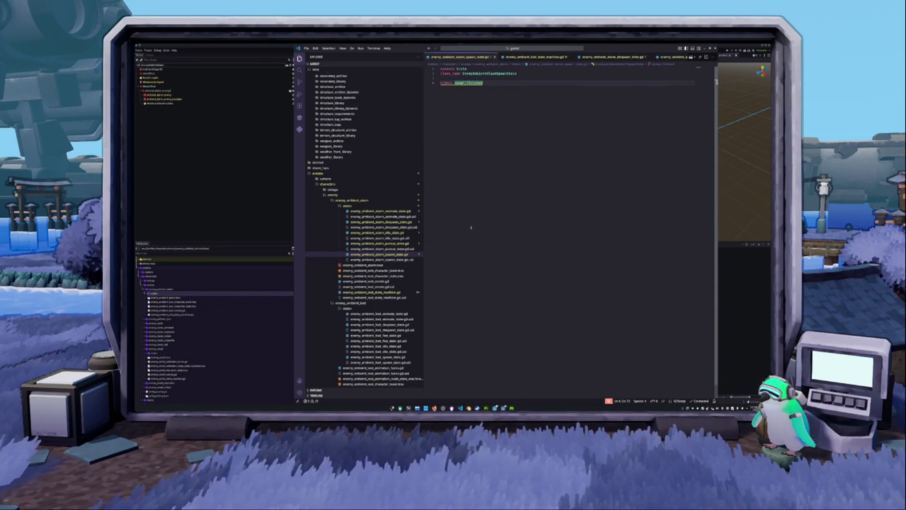
pyautogui.click(391, 291)
pyautogui.click(226, 192)
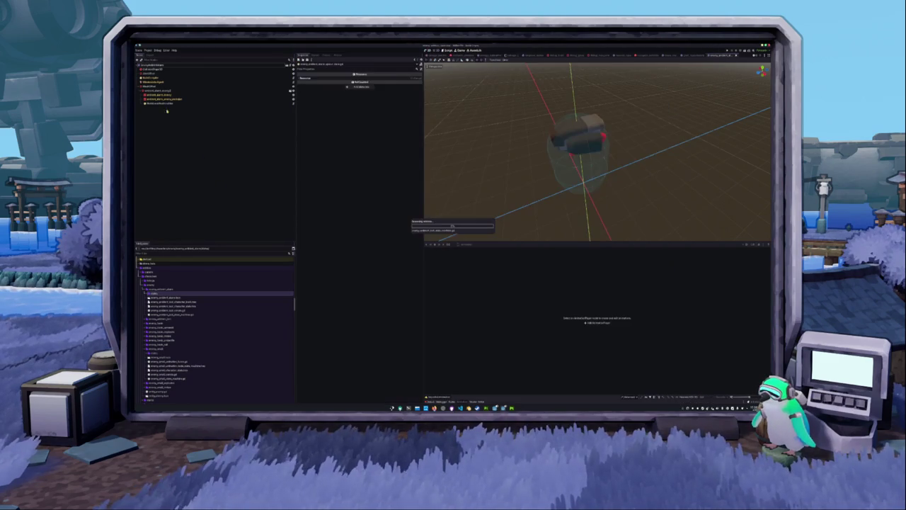
# Add a state machine child node to the enemy root and assign the root as its Entity
pyautogui.rightClick(157, 66)
pyautogui.click(170, 67)
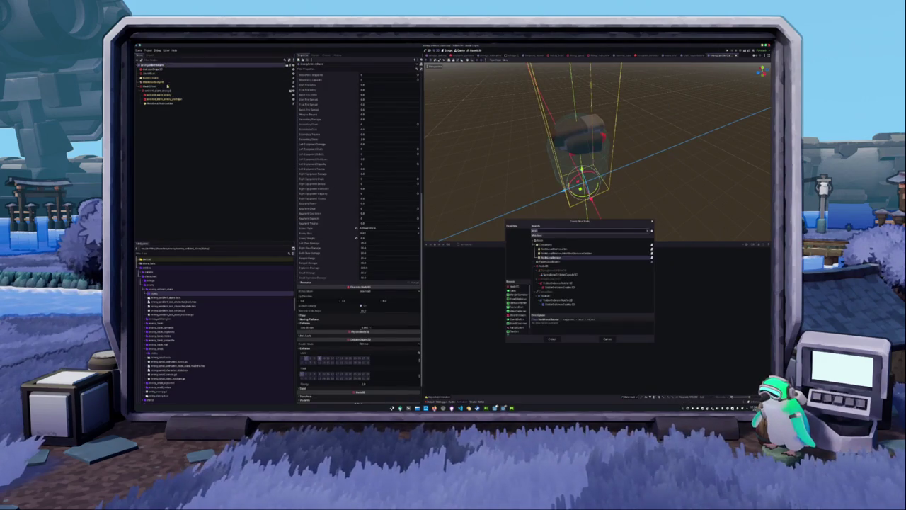
pyautogui.write('state')
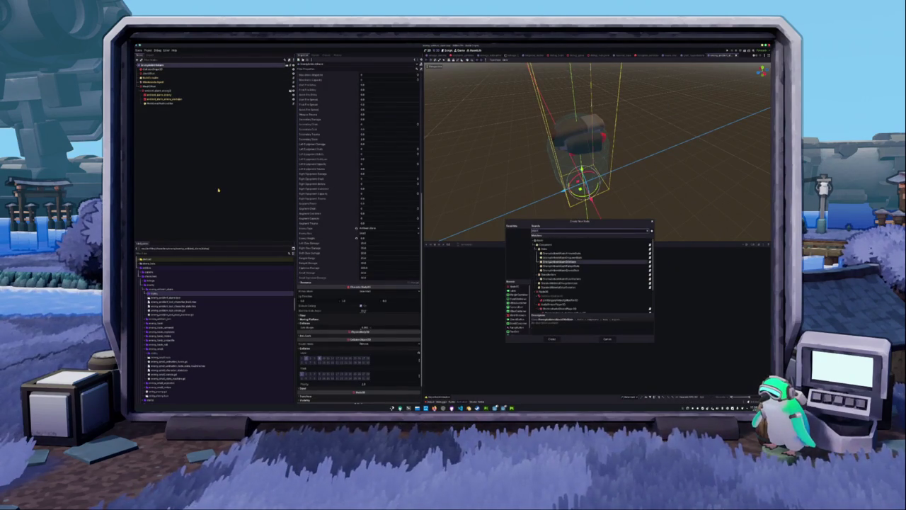
pyautogui.press('Down')
pyautogui.press('Down')
pyautogui.press('Return')
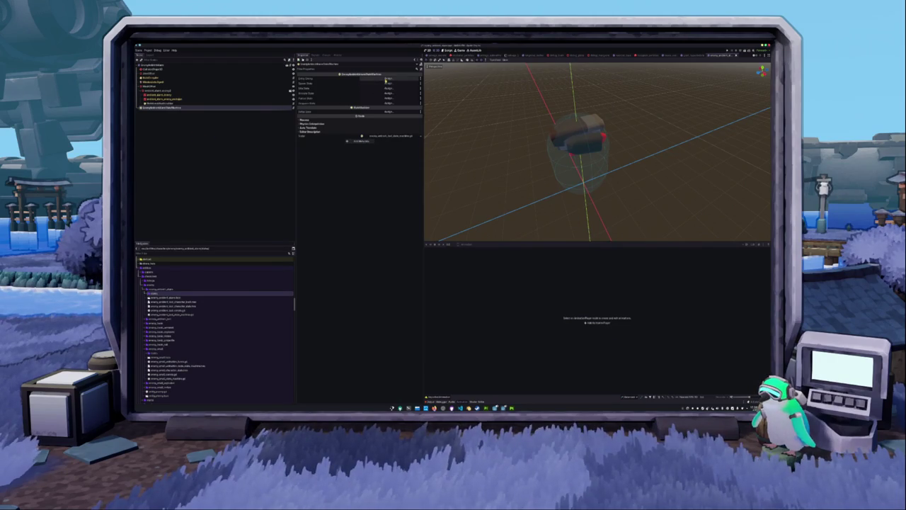
pyautogui.moveTo(384, 82); pyautogui.dragTo(384, 80)
# Add three alarm state nodes as children of the state machine
pyautogui.rightClick(186, 108)
pyautogui.click(202, 114)
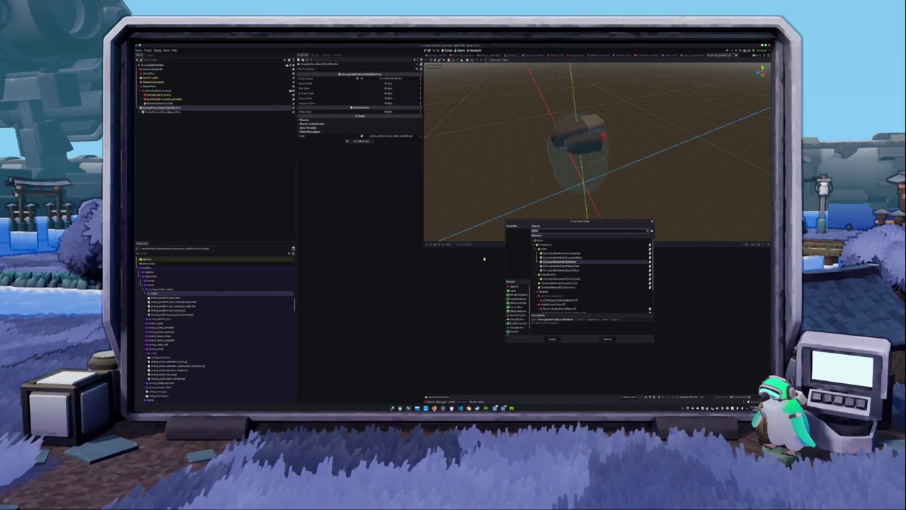
pyautogui.click(564, 262)
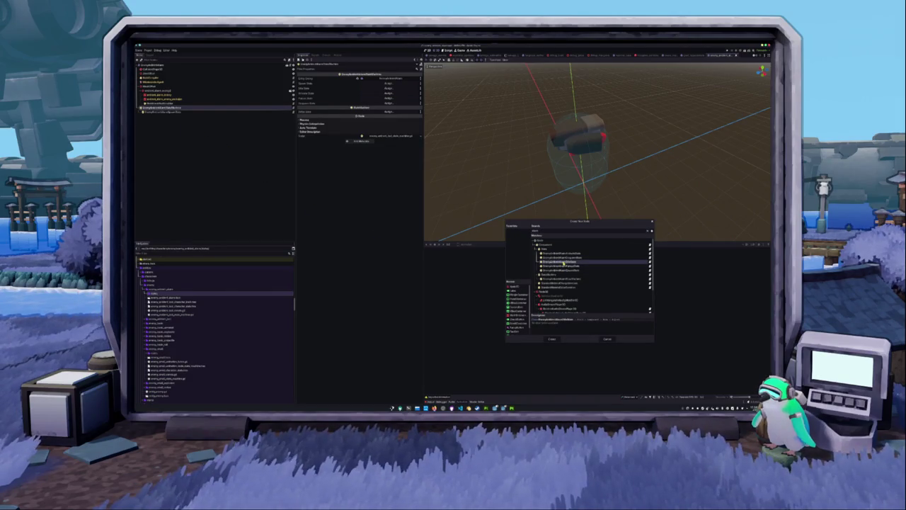
pyautogui.click(552, 339)
pyautogui.rightClick(178, 107)
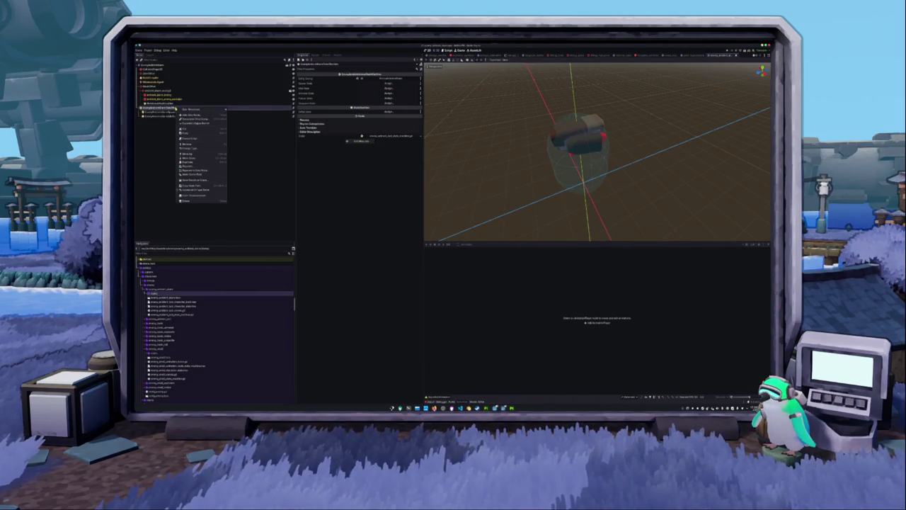
pyautogui.click(185, 116)
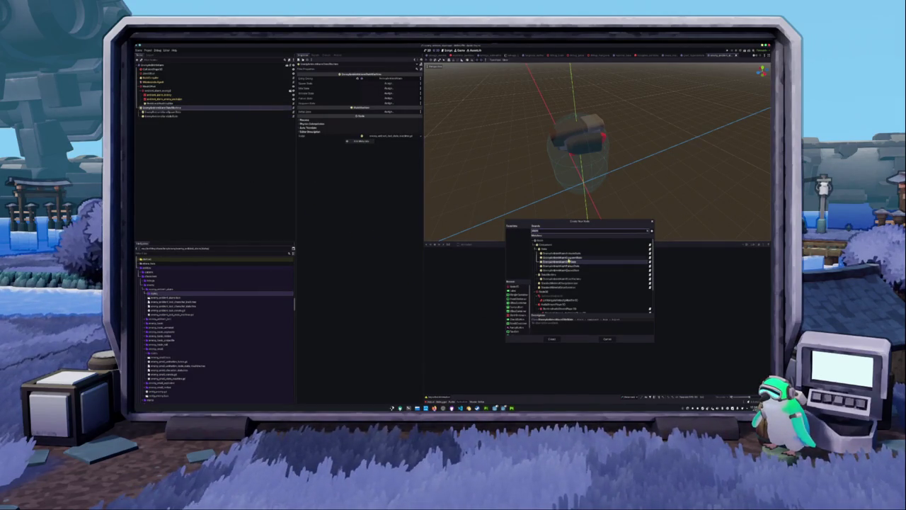
pyautogui.write('e')
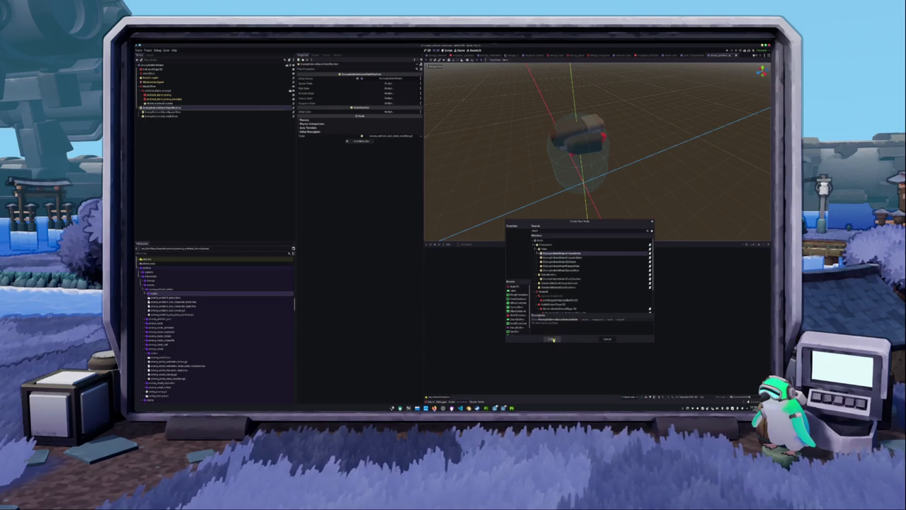
pyautogui.click(552, 339)
pyautogui.rightClick(165, 108)
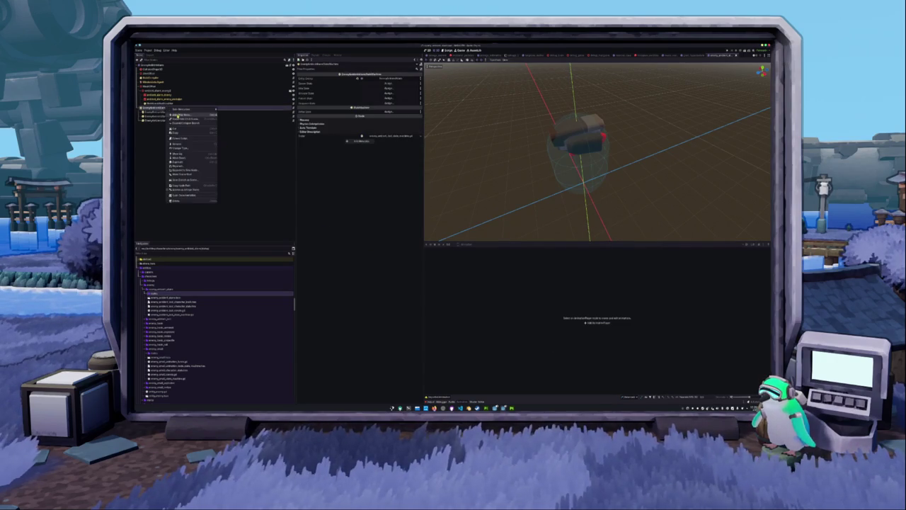
pyautogui.click(186, 114)
pyautogui.click(558, 258)
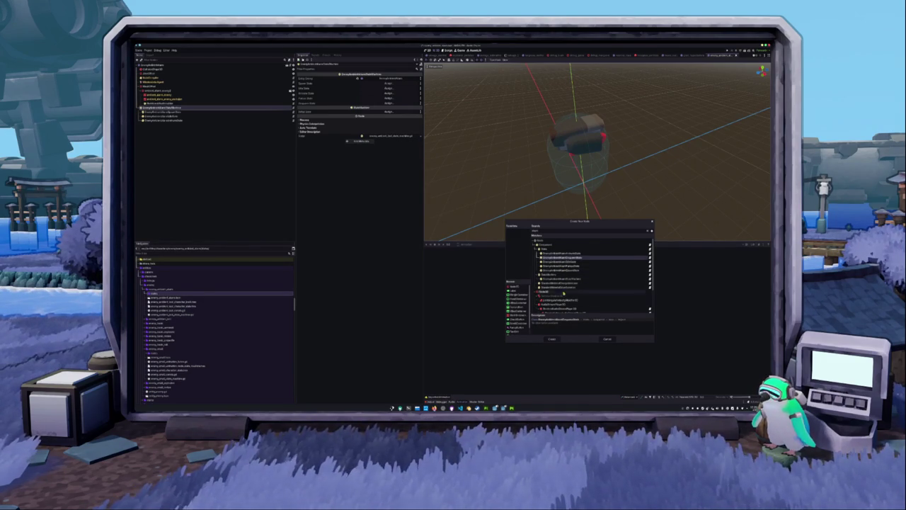
pyautogui.press('Return')
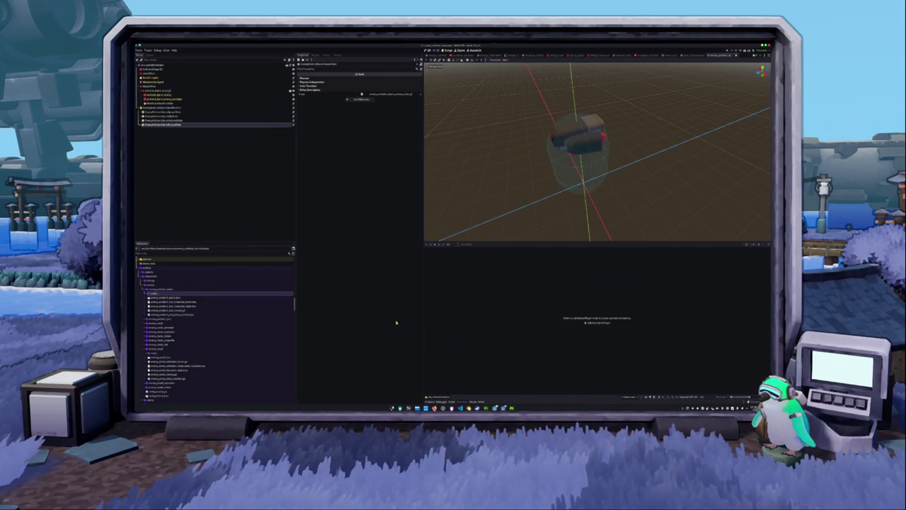
# Add the final alarm state node under the state machine
pyautogui.rightClick(181, 107)
pyautogui.click(193, 116)
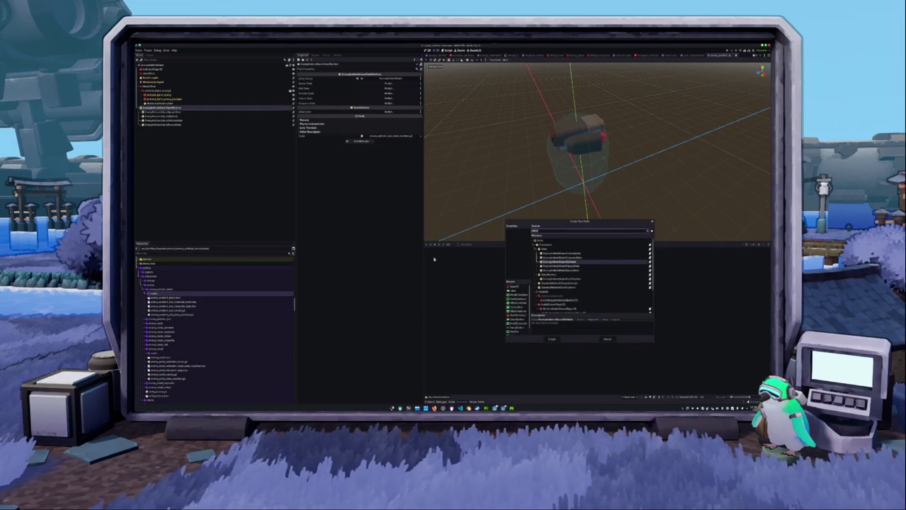
pyautogui.click(563, 258)
pyautogui.click(550, 339)
# Assign the spawn, idle and remaining state slots plus Initial State to their matching child nodes
pyautogui.click(170, 108)
pyautogui.click(389, 87)
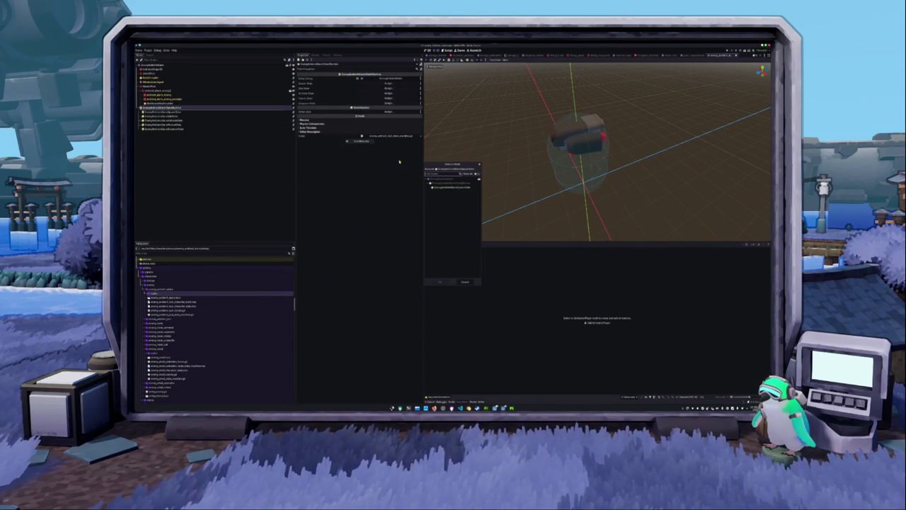
pyautogui.doubleClick(445, 188)
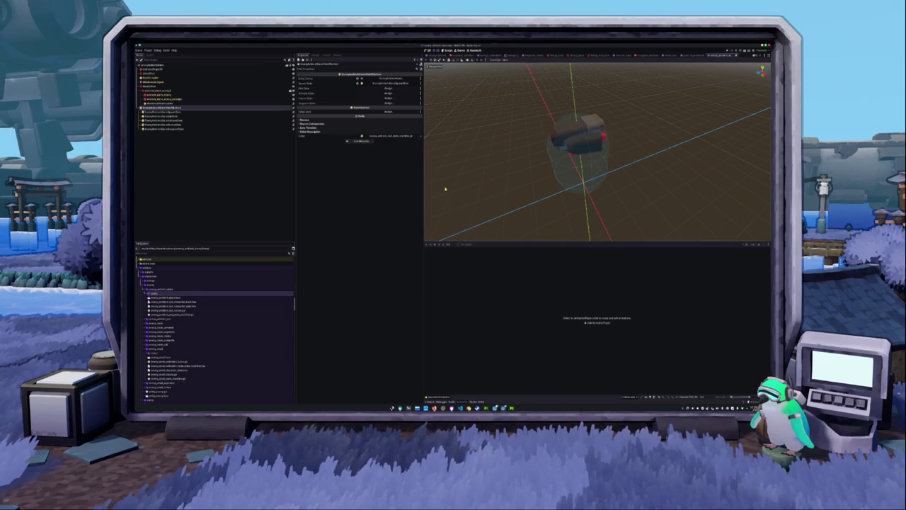
pyautogui.click(389, 88)
pyautogui.doubleClick(445, 187)
pyautogui.click(388, 93)
pyautogui.doubleClick(441, 188)
pyautogui.click(389, 98)
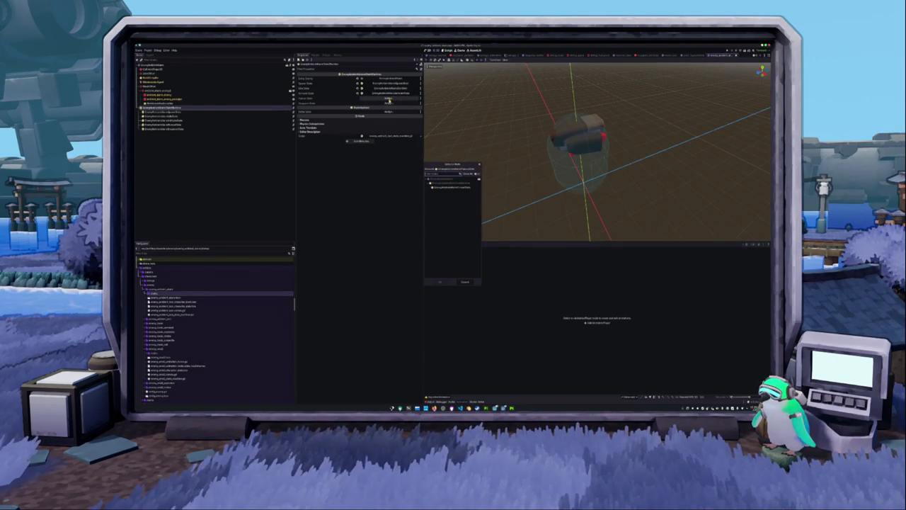
pyautogui.doubleClick(446, 187)
pyautogui.click(386, 103)
pyautogui.doubleClick(449, 188)
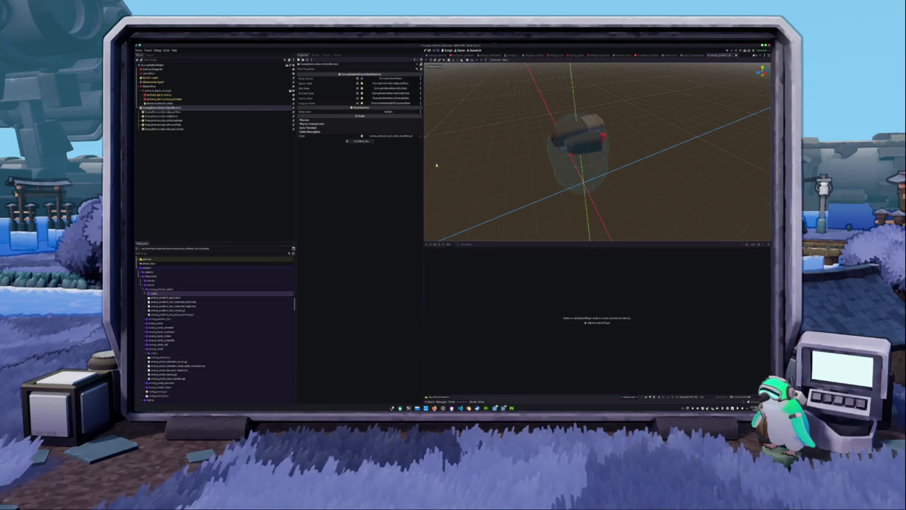
pyautogui.click(395, 113)
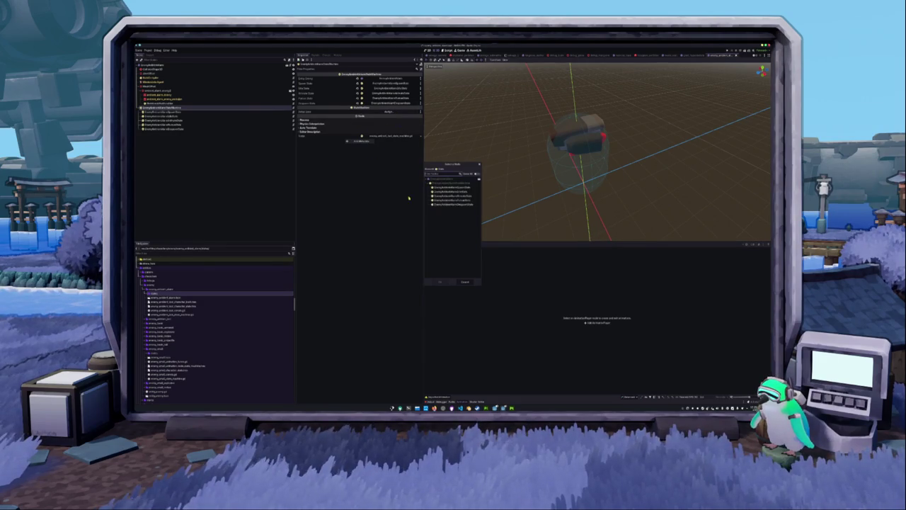
pyautogui.doubleClick(446, 192)
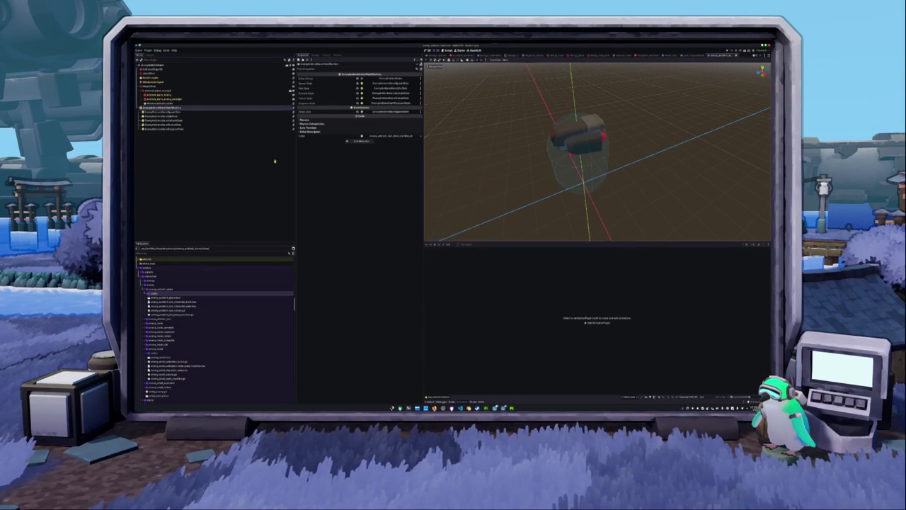
pyautogui.click(226, 112)
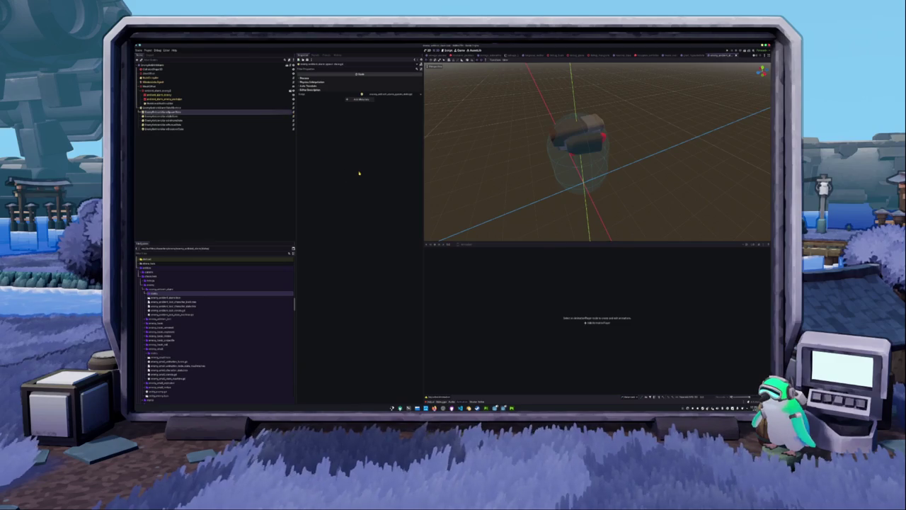
# Copy the loot enemy's spawn state code into the alarm spawn state script below spawn_finished
pyautogui.click(460, 408)
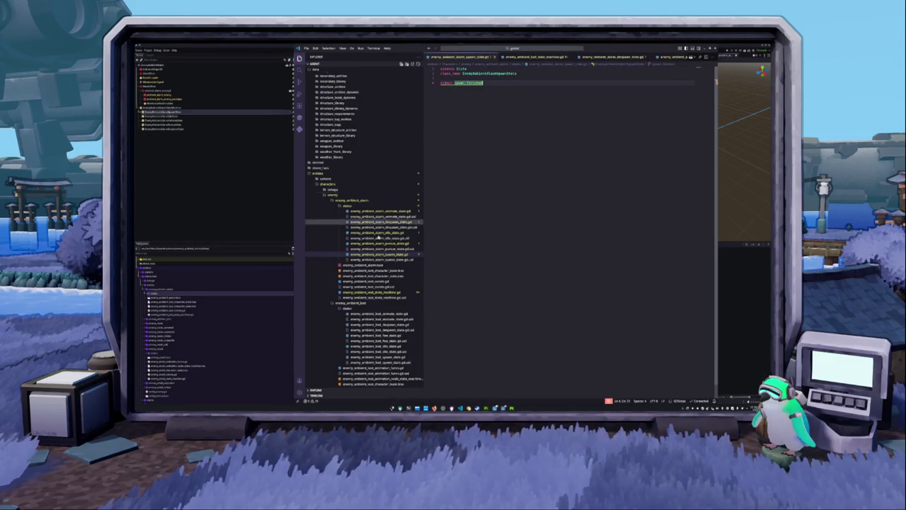
pyautogui.scroll(-2, 375, 231)
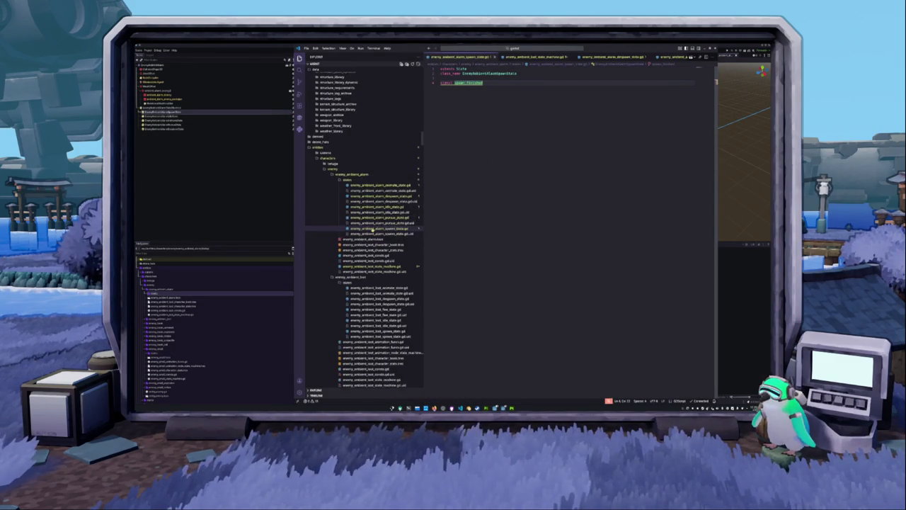
pyautogui.scroll(-1, 373, 230)
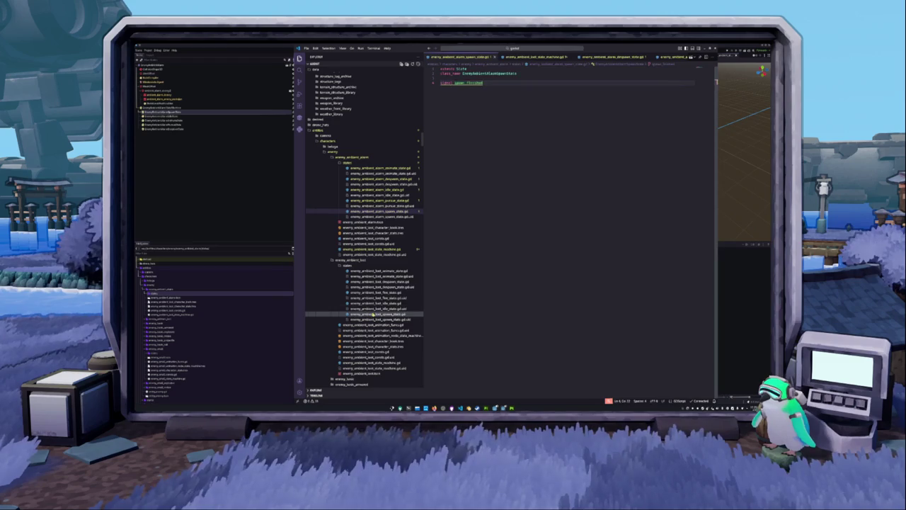
pyautogui.click(373, 314)
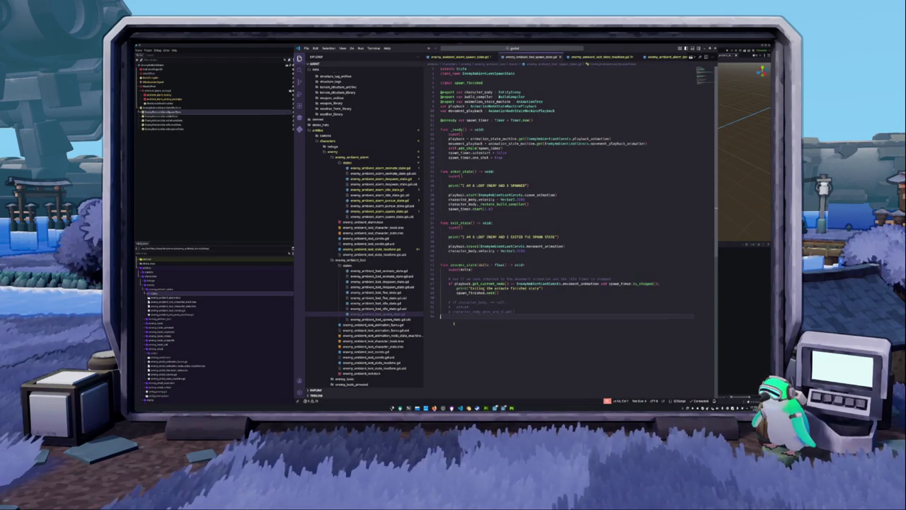
pyautogui.moveTo(454, 324); pyautogui.dragTo(442, 90)
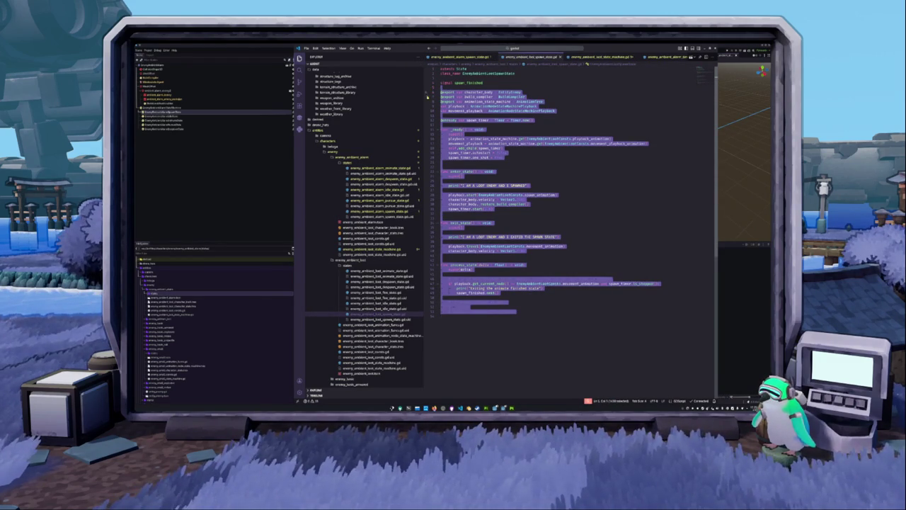
pyautogui.press('Delete')
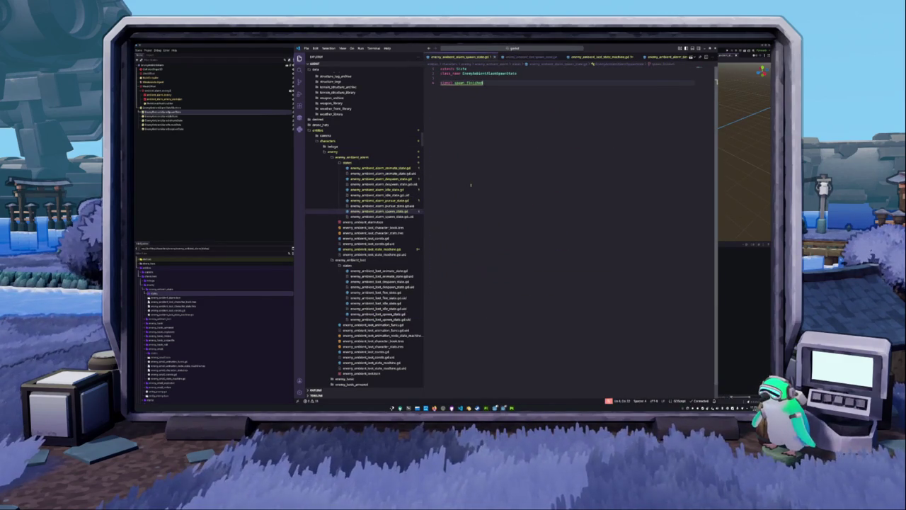
pyautogui.hotkey('ctrl', 'v')
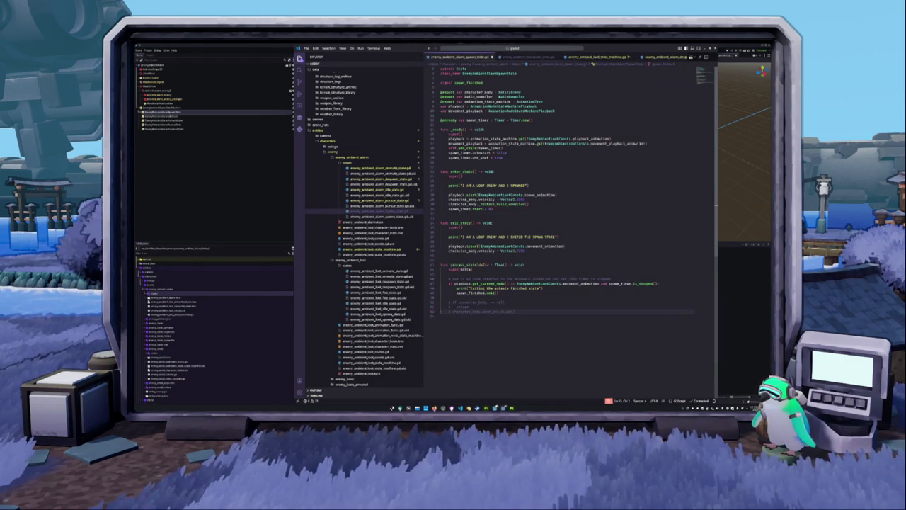
# Strip the playback variables, playback.start/travel lines and playback condition, leaving only the spawn_timer check
pyautogui.press('Up')
pyautogui.press('Up')
pyautogui.press('Up')
pyautogui.press('Up')
pyautogui.press('Up')
pyautogui.press('Up')
pyautogui.press('Up')
pyautogui.press('Up')
pyautogui.press('Up')
pyautogui.press('Up')
pyautogui.press('Up')
pyautogui.press('Down')
pyautogui.hotkey('shift', 'Down')
pyautogui.hotkey('shift', 'Down')
pyautogui.hotkey('shift', 'Down')
pyautogui.press('Delete')
pyautogui.press('Down')
pyautogui.press('Down')
pyautogui.press('Down')
pyautogui.press('Down')
pyautogui.hotkey('shift', 'Down')
pyautogui.hotkey('shift', 'Down')
pyautogui.press('Delete')
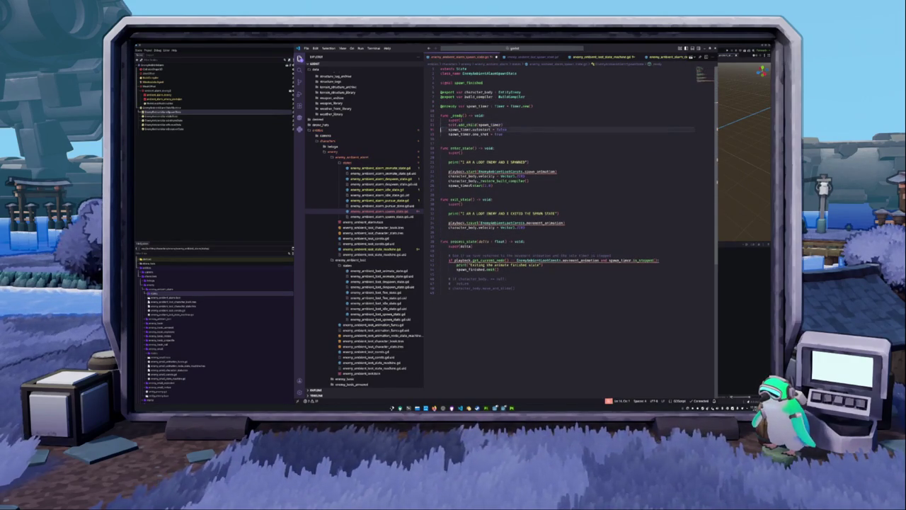
pyautogui.press('Down')
pyautogui.press('Down')
pyautogui.press('Down')
pyautogui.press('Down')
pyautogui.hotkey('shift', 'Up')
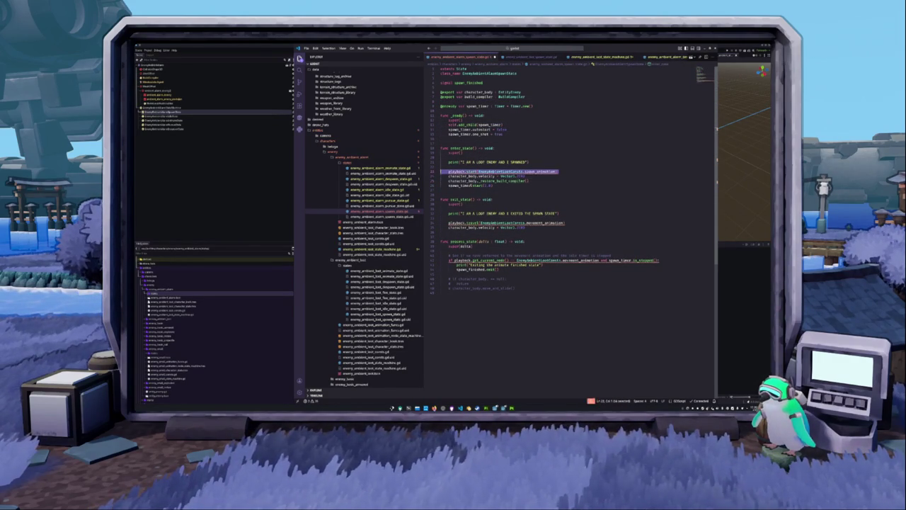
pyautogui.press('Delete')
pyautogui.press('Down')
pyautogui.press('Down')
pyautogui.press('Down')
pyautogui.press('Down')
pyautogui.press('Down')
pyautogui.press('Down')
pyautogui.press('Down')
pyautogui.press('Down')
pyautogui.hotkey('shift', 'Down')
pyautogui.press('Delete')
pyautogui.press('Down')
pyautogui.press('Down')
pyautogui.press('Down')
pyautogui.press('Down')
pyautogui.press('Down')
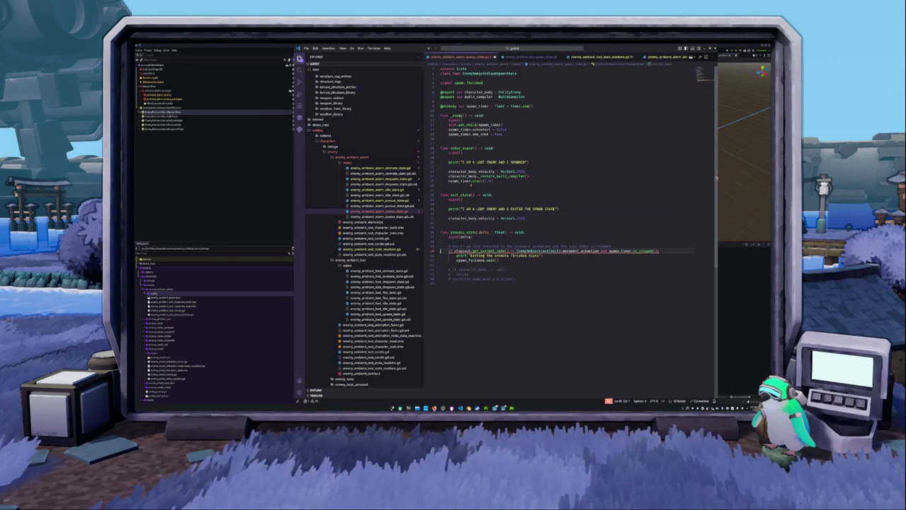
pyautogui.hotkey('ctrl', 'shift', 'Right')
pyautogui.hotkey('ctrl', 'shift', 'Right')
pyautogui.hotkey('ctrl', 'shift', 'Right')
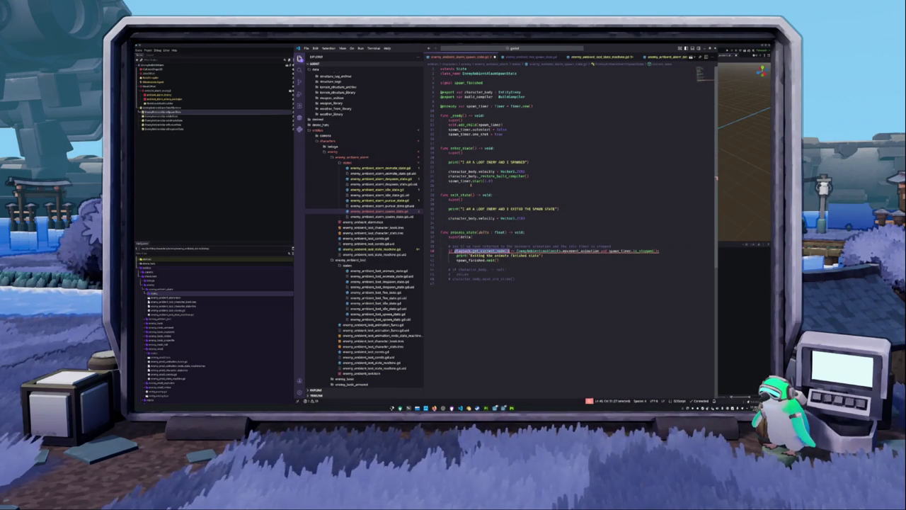
pyautogui.hotkey('ctrl', 'shift', 'Right')
pyautogui.hotkey('ctrl', 'shift', 'Right')
pyautogui.hotkey('ctrl', 'shift', 'Right')
pyautogui.press('Delete')
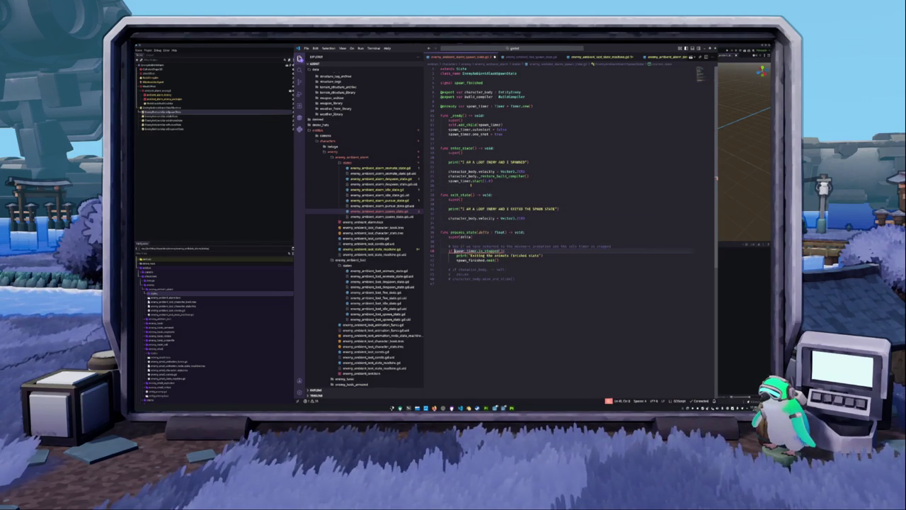
# Delete the commented lines, print lines in each state function, and stray blank lines
pyautogui.press('Down')
pyautogui.press('Down')
pyautogui.press('Down')
pyautogui.hotkey('shift', 'Down')
pyautogui.hotkey('shift', 'Down')
pyautogui.press('Delete')
pyautogui.press('Up')
pyautogui.press('Up')
pyautogui.press('Up')
pyautogui.press('Up')
pyautogui.press('Up')
pyautogui.press('Up')
pyautogui.press('Up')
pyautogui.press('Up')
pyautogui.press('Up')
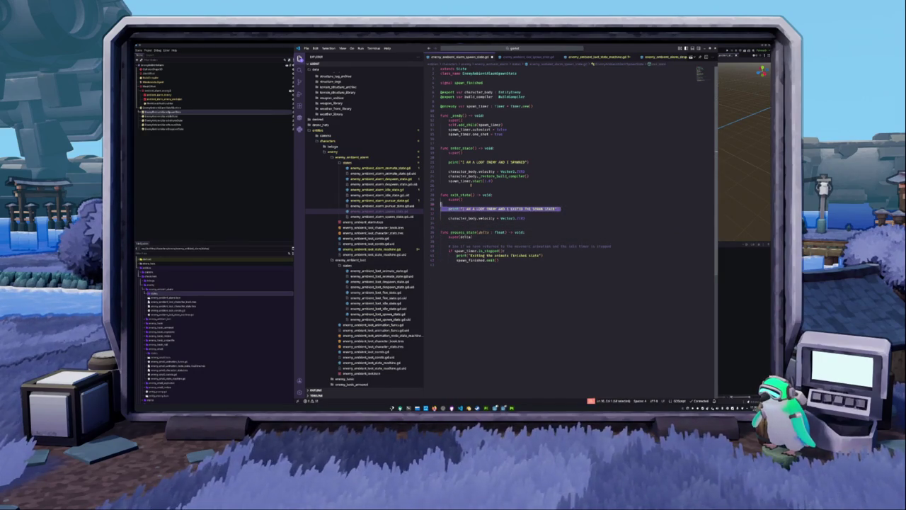
pyautogui.hotkey('shift', 'Up')
pyautogui.hotkey('shift', 'Up')
pyautogui.press('Delete')
pyautogui.press('Up')
pyautogui.press('Up')
pyautogui.press('Up')
pyautogui.press('Up')
pyautogui.press('Up')
pyautogui.hotkey('shift', 'Up')
pyautogui.hotkey('shift', 'Up')
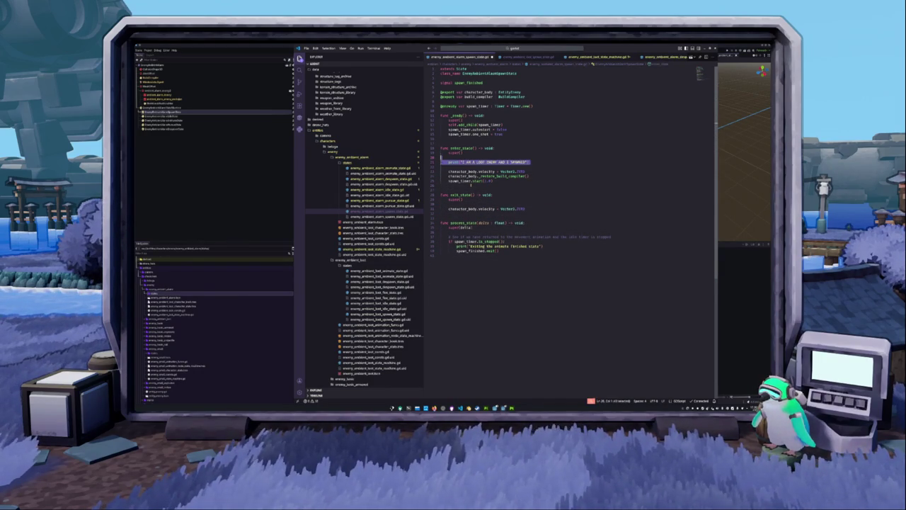
pyautogui.press('Delete')
pyautogui.press('Down')
pyautogui.press('Down')
pyautogui.press('Down')
pyautogui.press('Down')
pyautogui.press('Down')
pyautogui.press('Down')
pyautogui.press('Down')
pyautogui.hotkey('shift', 'Up')
pyautogui.press('Delete')
pyautogui.press('Up')
pyautogui.hotkey('shift', 'Up')
pyautogui.press('Down')
pyautogui.hotkey('shift', 'Up')
pyautogui.press('Delete')
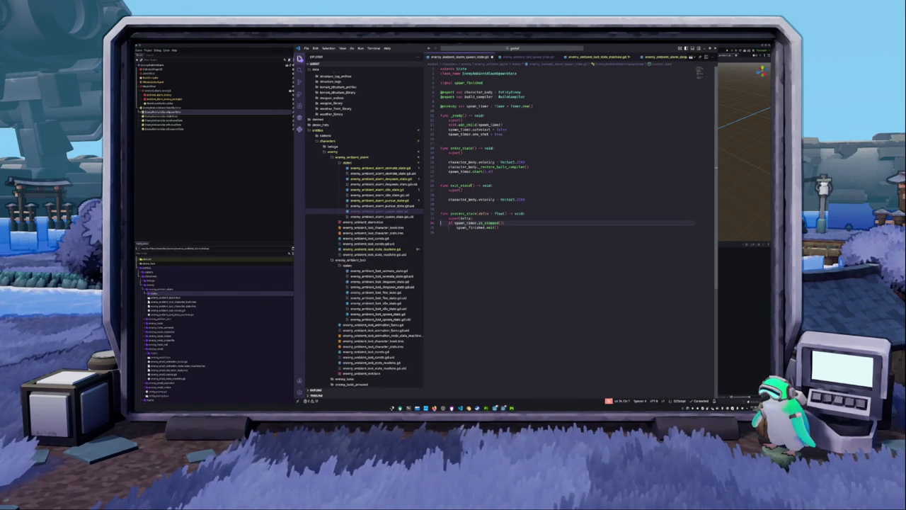
pyautogui.press('Up')
pyautogui.press('Up')
pyautogui.press('Up')
pyautogui.press('Up')
pyautogui.press('Up')
pyautogui.press('Up')
pyautogui.press('BackSpace')
pyautogui.press('Up')
pyautogui.press('Up')
pyautogui.press('Up')
pyautogui.press('Up')
pyautogui.press('Up')
pyautogui.press('Up')
pyautogui.press('BackSpace')
pyautogui.press('Up')
pyautogui.press('Up')
pyautogui.press('Up')
pyautogui.press('Up')
pyautogui.press('Up')
pyautogui.press('Up')
pyautogui.press('Up')
pyautogui.press('Up')
pyautogui.press('Return')
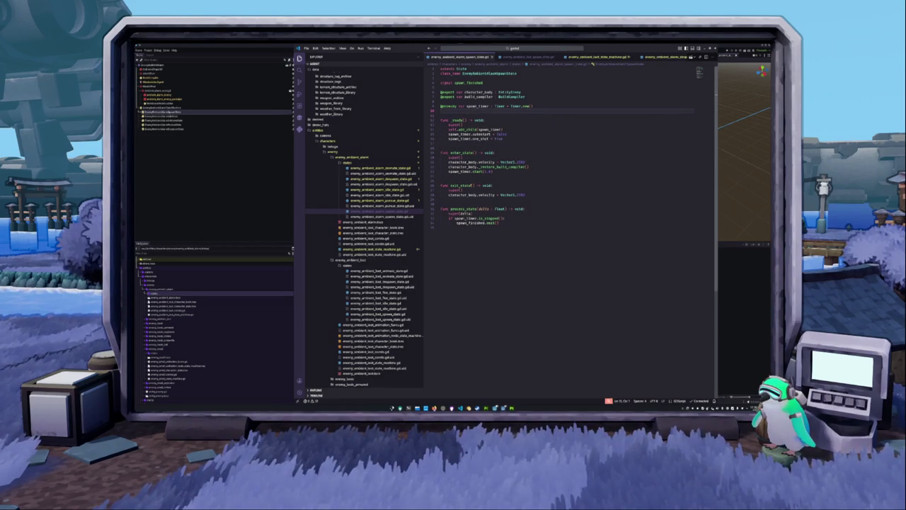
pyautogui.press('Down')
pyautogui.press('Down')
pyautogui.press('Down')
pyautogui.press('Down')
pyautogui.press('Down')
pyautogui.press('Down')
pyautogui.press('Down')
pyautogui.press('Down')
pyautogui.press('Down')
pyautogui.press('Down')
pyautogui.press('Down')
pyautogui.press('Down')
pyautogui.press('Down')
pyautogui.press('Down')
pyautogui.press('Down')
pyautogui.press('Down')
pyautogui.press('Down')
pyautogui.press('Down')
pyautogui.press('Down')
pyautogui.press('Down')
pyautogui.press('Down')
pyautogui.press('Down')
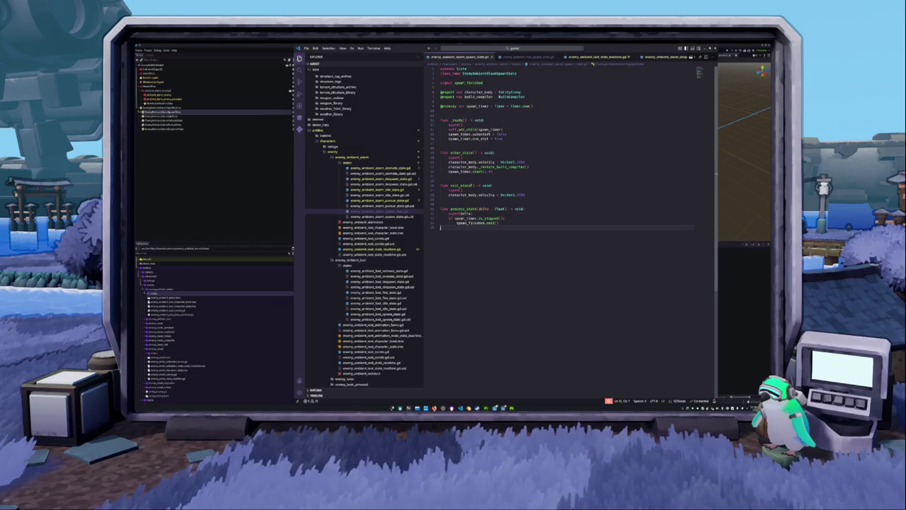
# Open the loot enemy's idle state script and select its code
pyautogui.click(383, 303)
pyautogui.scroll(-3, 566, 234)
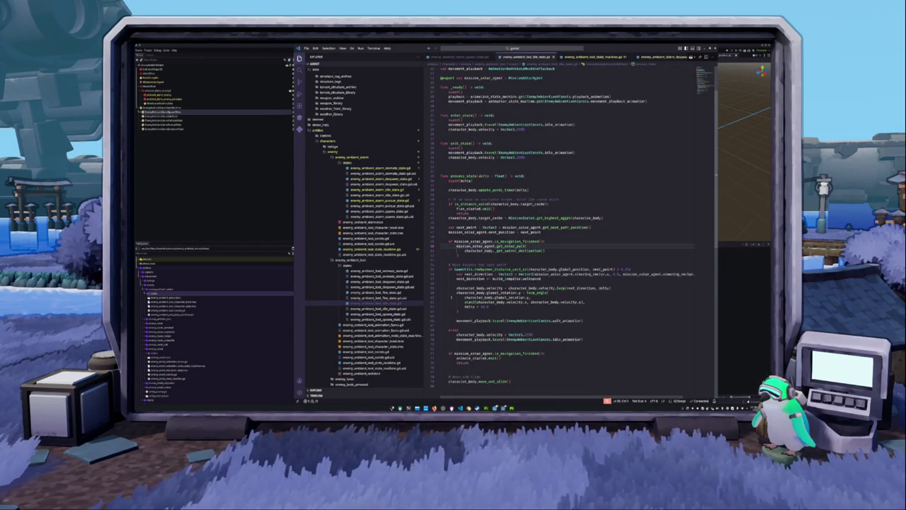
pyautogui.scroll(-3, 566, 234)
pyautogui.click(515, 346)
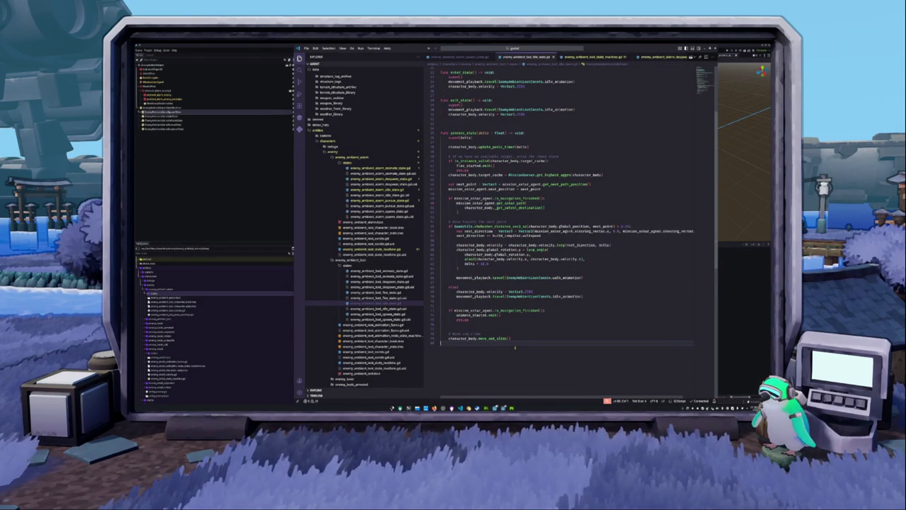
pyautogui.moveTo(512, 343); pyautogui.dragTo(441, 92)
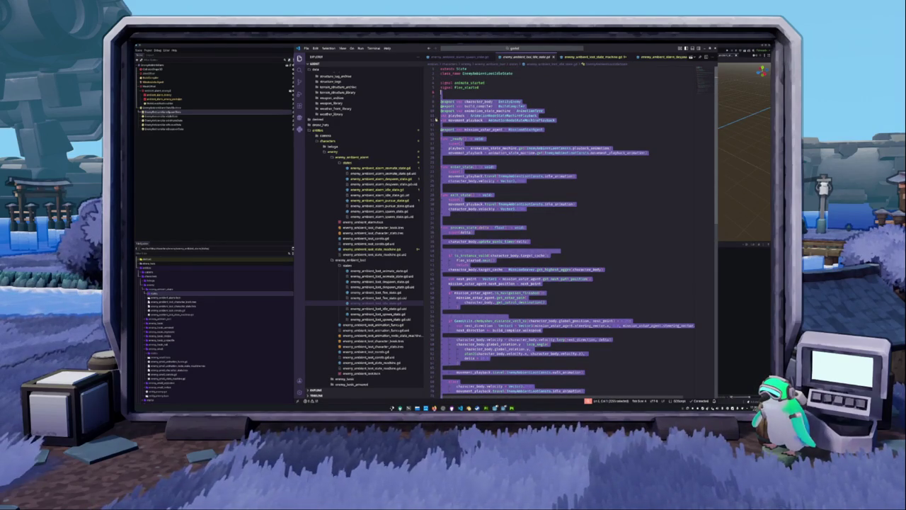
# In the alarm pursue script, declare signal animate_started and paste the loot idle code
pyautogui.click(383, 190)
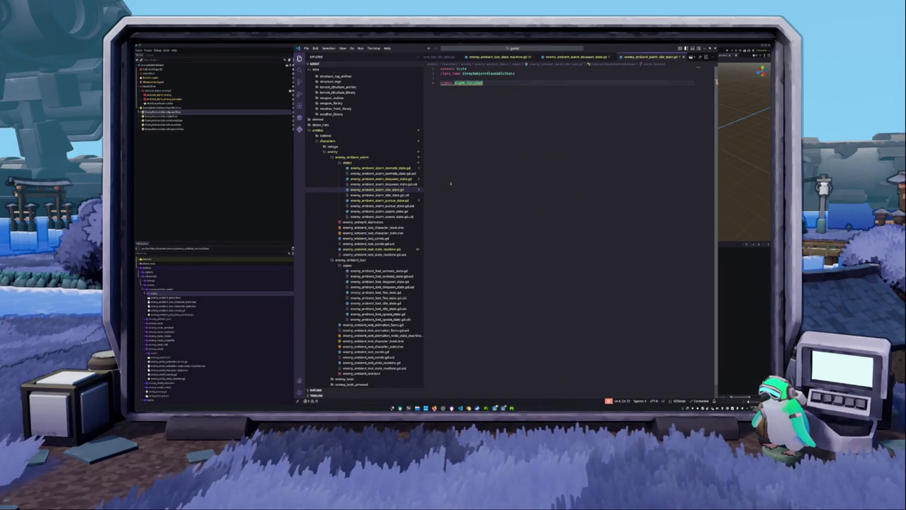
pyautogui.click(383, 200)
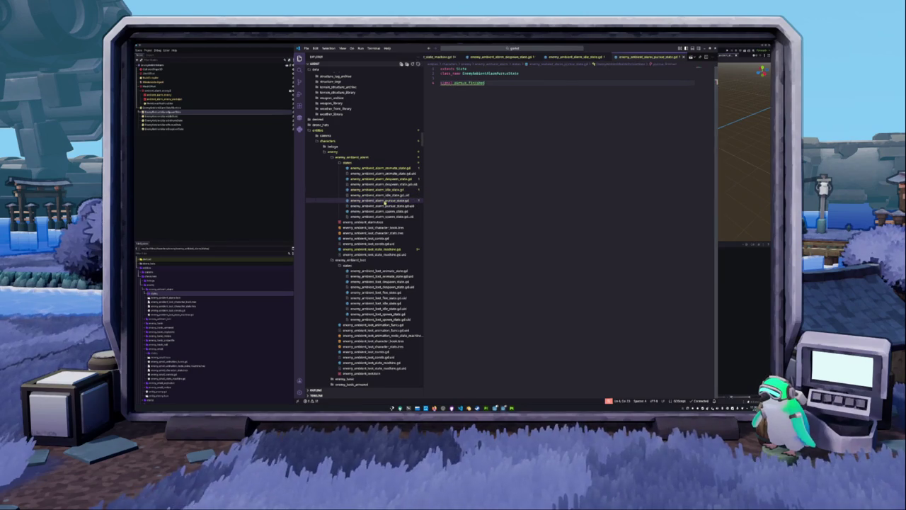
pyautogui.press('Return')
pyautogui.write('signal animate_started')
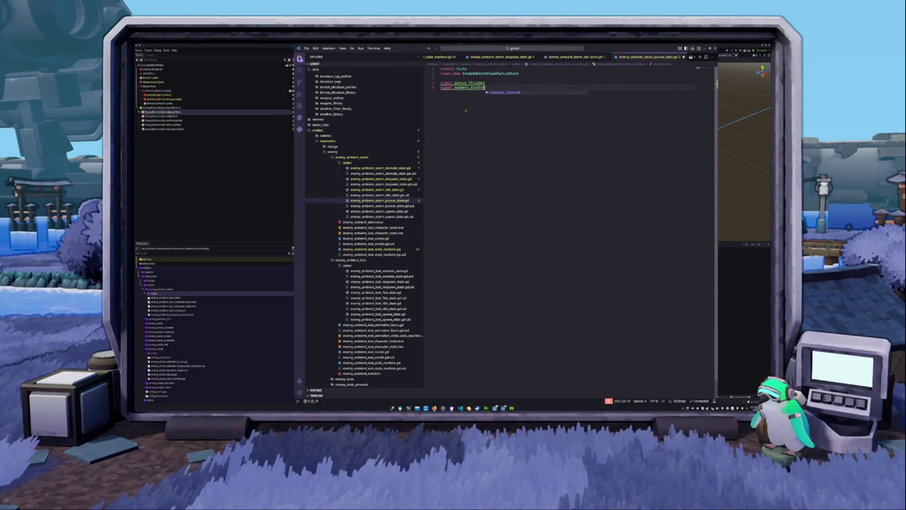
pyautogui.press('Return')
pyautogui.hotkey('ctrl', 'v')
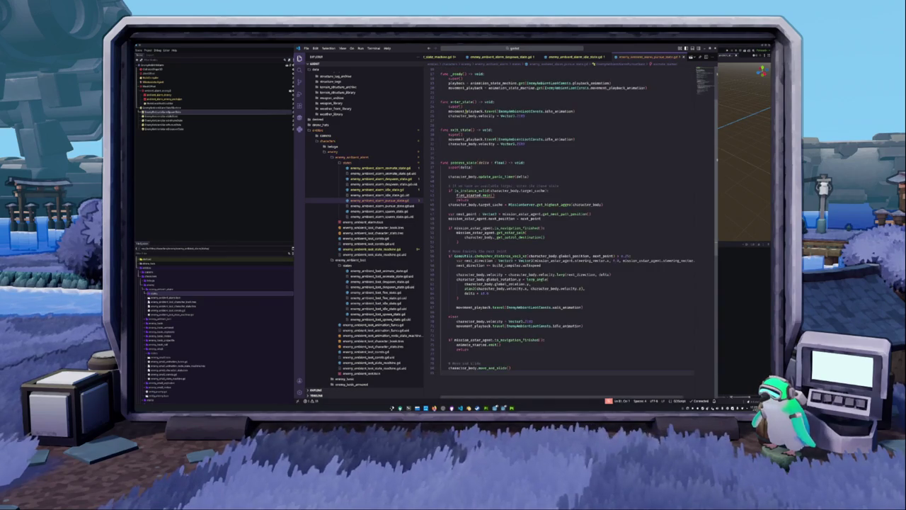
pyautogui.scroll(5, 566, 234)
# Check where animate_finished is declared in the state machine script
pyautogui.click(371, 252)
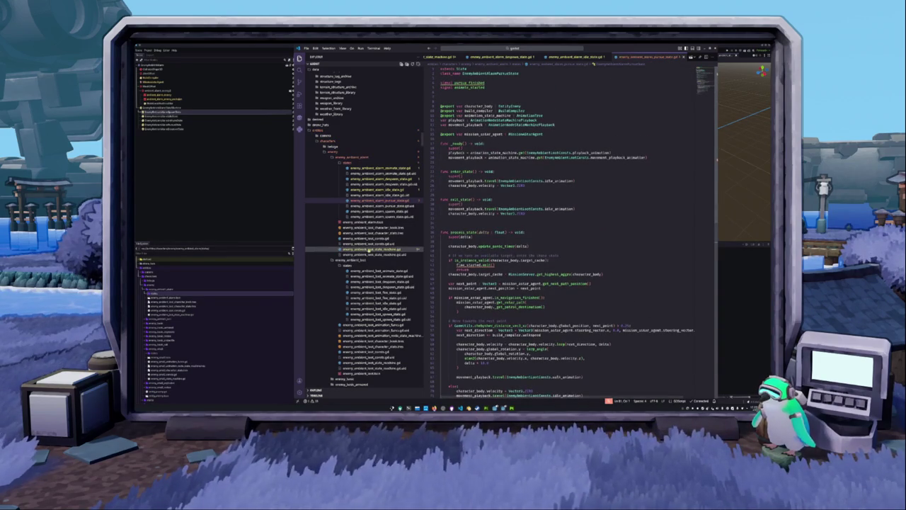
pyautogui.click(462, 228)
pyautogui.moveTo(476, 171)
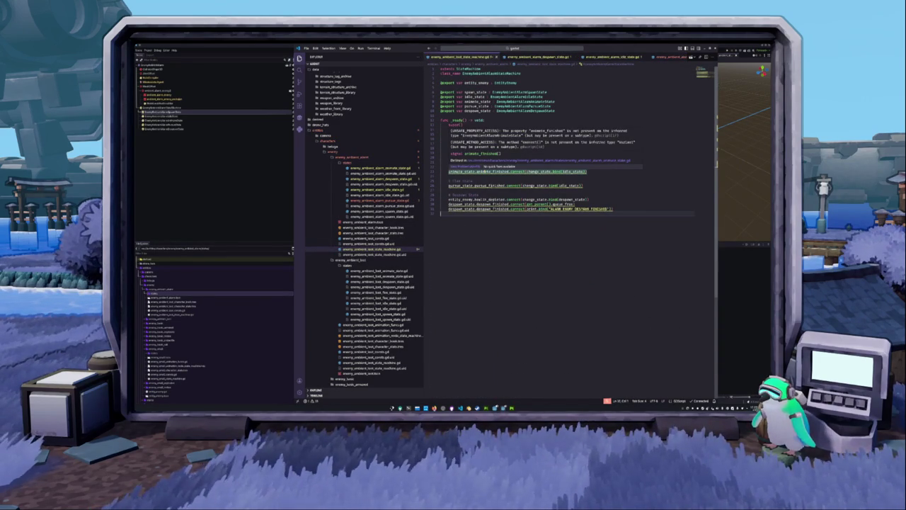
pyautogui.click(486, 171)
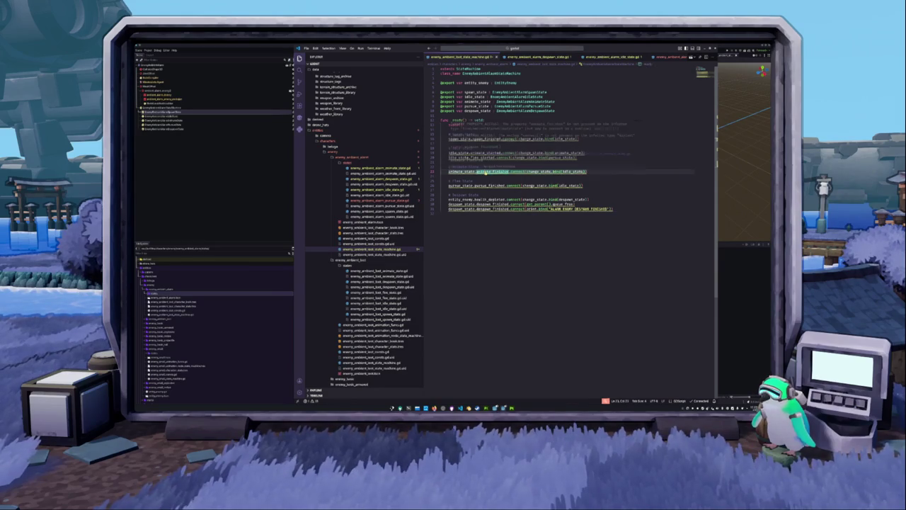
pyautogui.keyDown('ctrl'); pyautogui.click(485, 171); pyautogui.keyUp('ctrl')
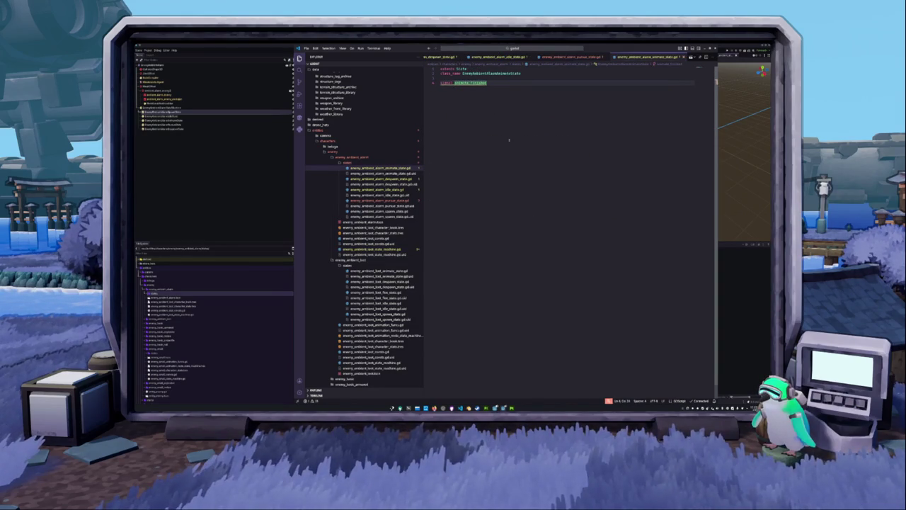
pyautogui.hotkey('alt', 'Left')
# Remove the movement_playback declarations, playback lines in _ready, enter_state and exit_state, and blank lines
pyautogui.press('BackSpace')
pyautogui.press('Delete')
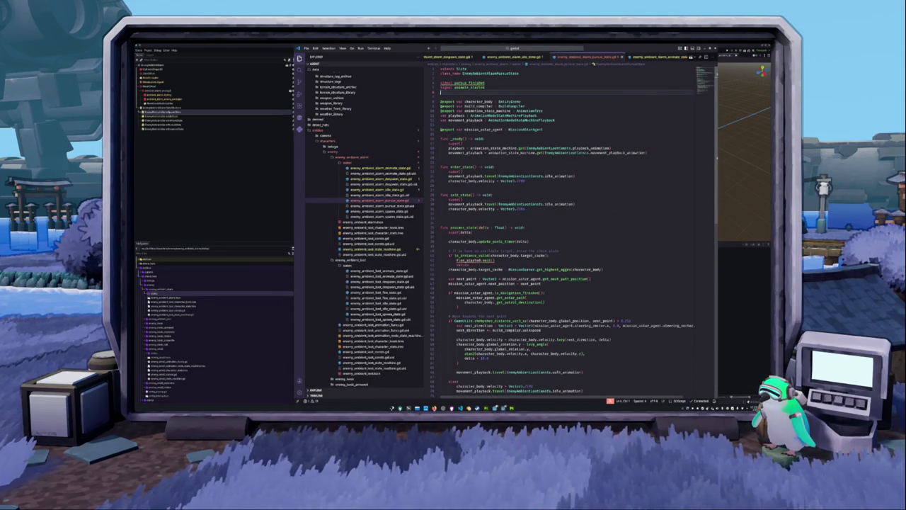
pyautogui.tripleClick(482, 120)
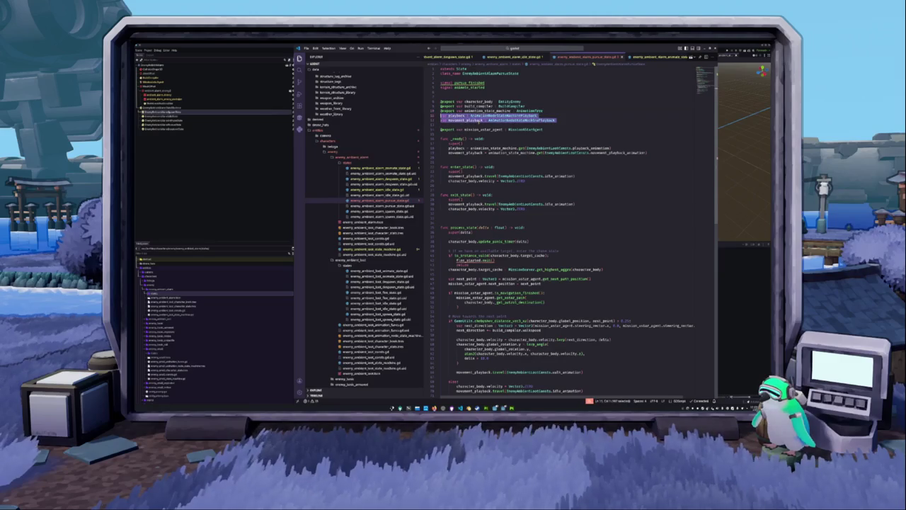
pyautogui.press('BackSpace')
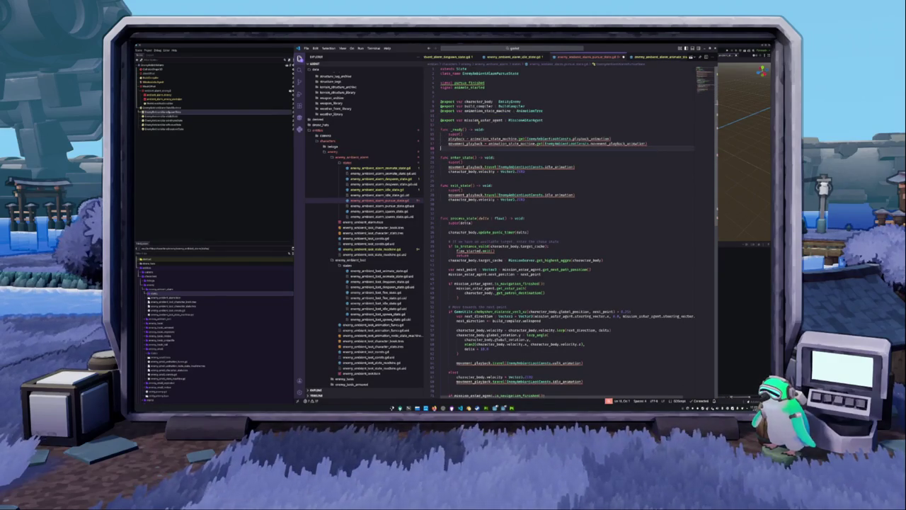
pyautogui.hotkey('shift', 'Down')
pyautogui.hotkey('shift', 'Down')
pyautogui.press('BackSpace')
pyautogui.press('Down')
pyautogui.press('Down')
pyautogui.hotkey('shift', 'Down')
pyautogui.press('BackSpace')
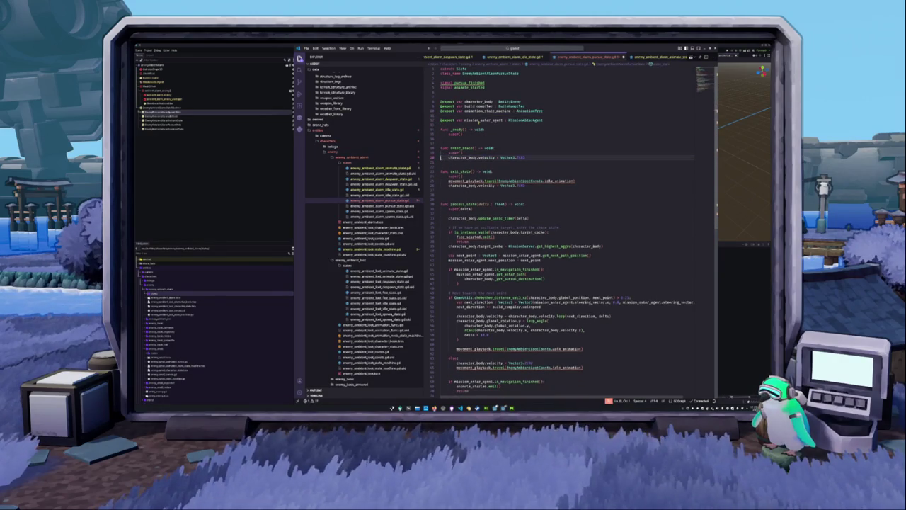
pyautogui.press('Up')
pyautogui.press('Up')
pyautogui.press('Up')
pyautogui.press('BackSpace')
pyautogui.press('Down')
pyautogui.press('Down')
pyautogui.press('Down')
pyautogui.press('Down')
pyautogui.press('Down')
pyautogui.press('Down')
pyautogui.press('Down')
pyautogui.press('Down')
pyautogui.press('Down')
pyautogui.press('Down')
pyautogui.hotkey('shift', 'Down')
pyautogui.press('BackSpace')
pyautogui.press('Down')
pyautogui.press('Down')
pyautogui.press('Down')
pyautogui.press('Down')
pyautogui.press('Down')
# Change the flee_started emit to pursue_finished, then select all the code
pyautogui.press('Up')
pyautogui.hotkey('shift', 'Up')
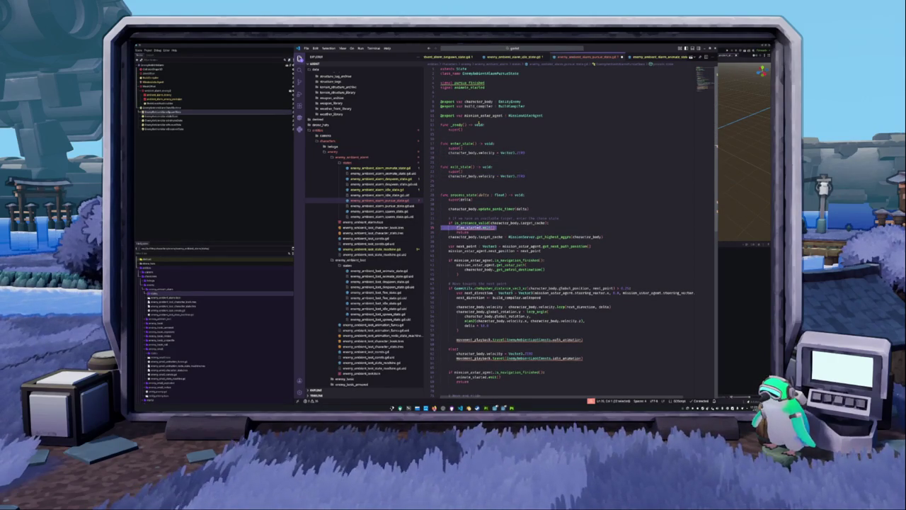
pyautogui.press('Home')
pyautogui.hotkey('ctrl', 'shift', 'Right')
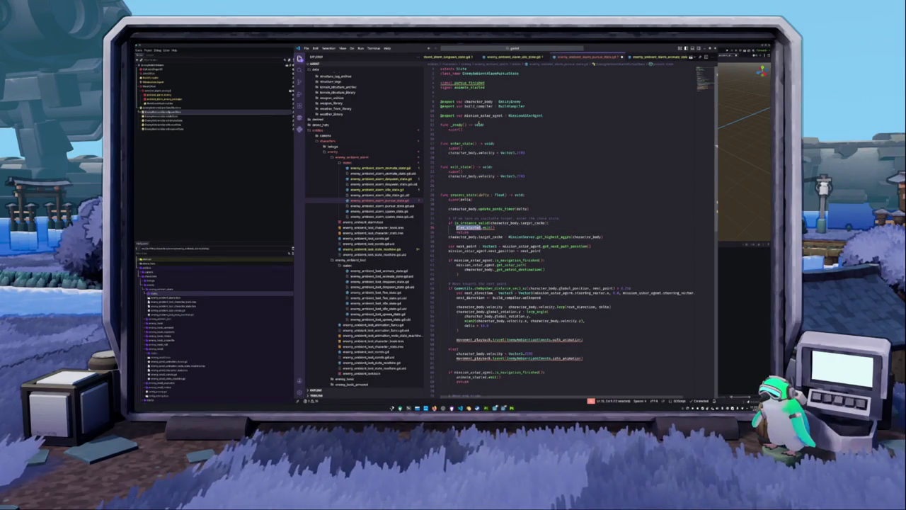
pyautogui.write('pursue')
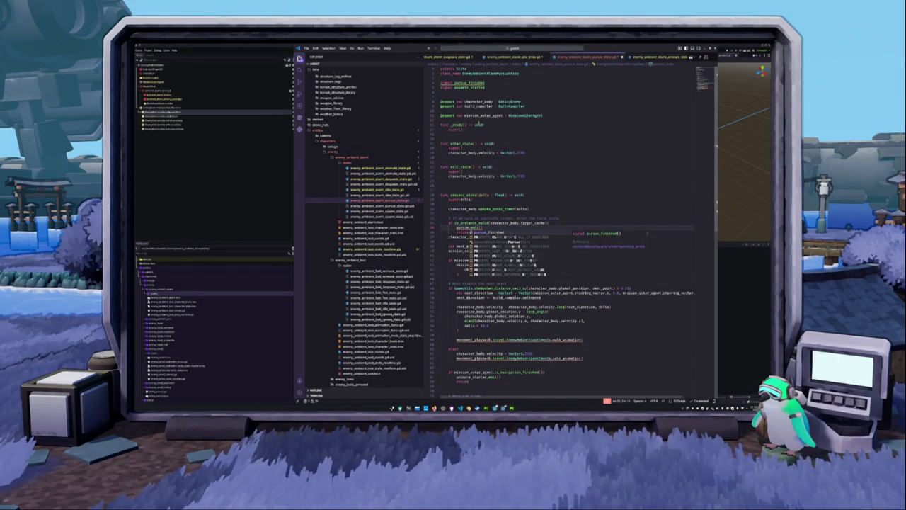
pyautogui.press('Return')
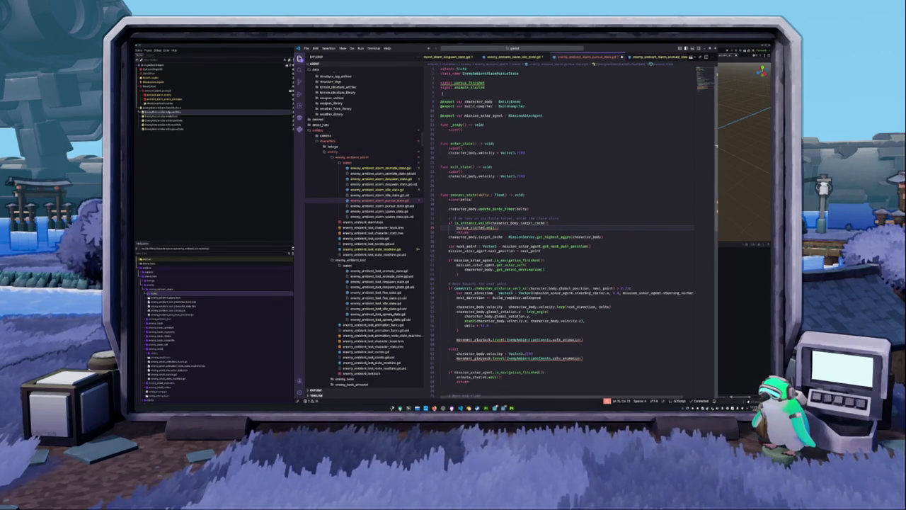
pyautogui.moveTo(442, 73); pyautogui.dragTo(567, 348)
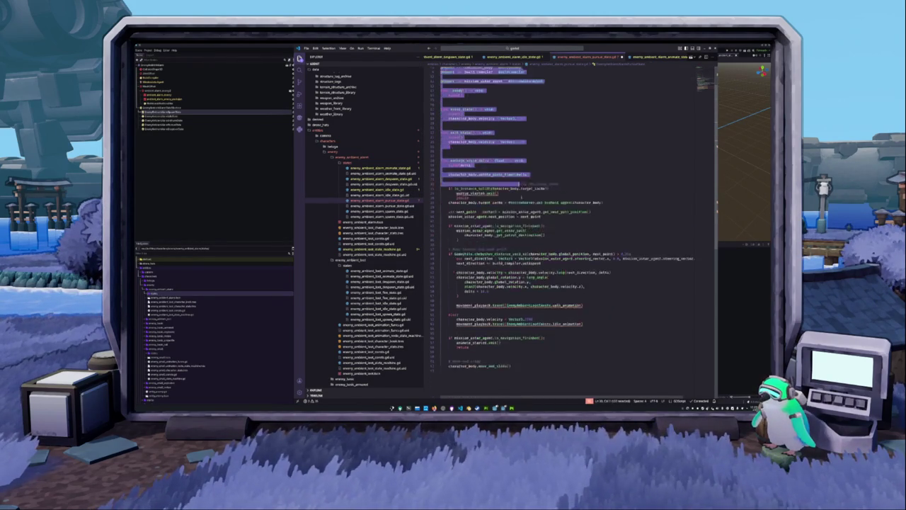
# Cut the code from the pursue script and declare signal pursue_finished there
pyautogui.press('BackSpace')
pyautogui.press('Return')
pyautogui.write('signal')
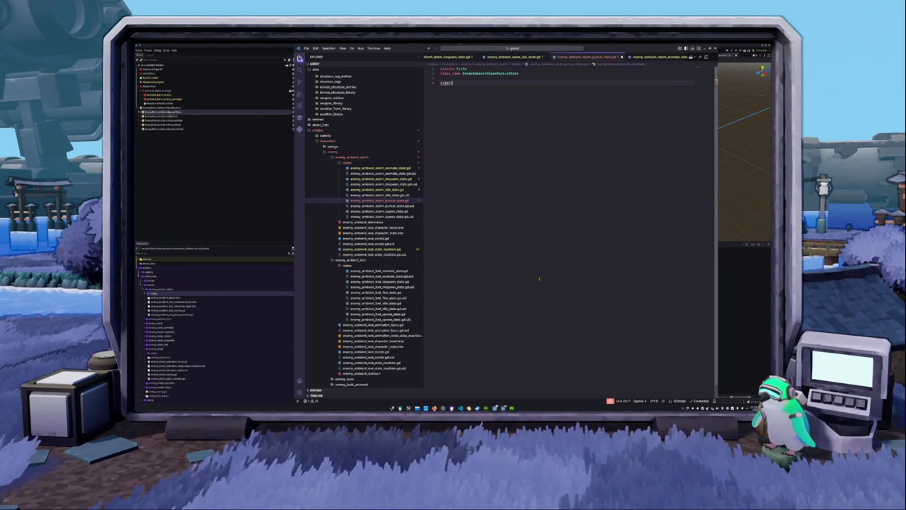
pyautogui.write(' pursu')
pyautogui.press('Return')
# Paste the patrol code into the alarm idle script, drop alarm_finished, and rename the signal to pursue_started
pyautogui.hotkey('ctrl', 'Tab')
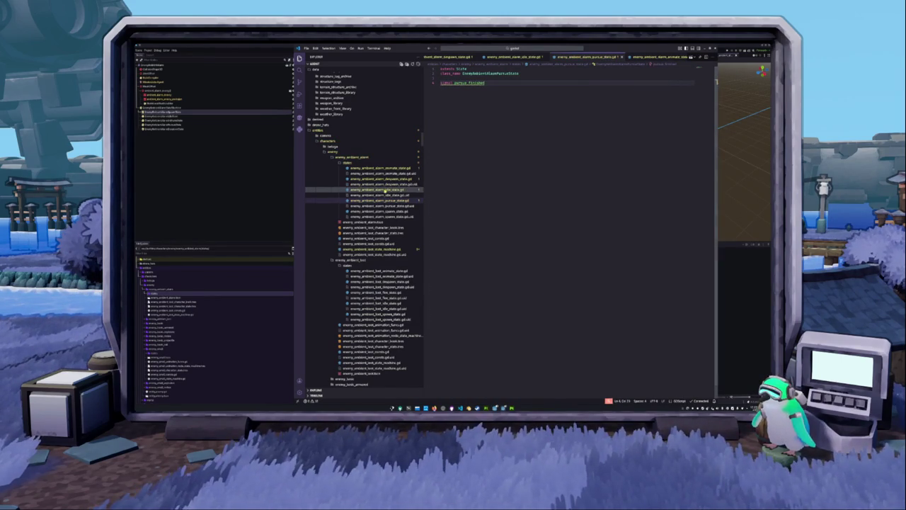
pyautogui.hotkey('ctrl', 'shift', 'Left')
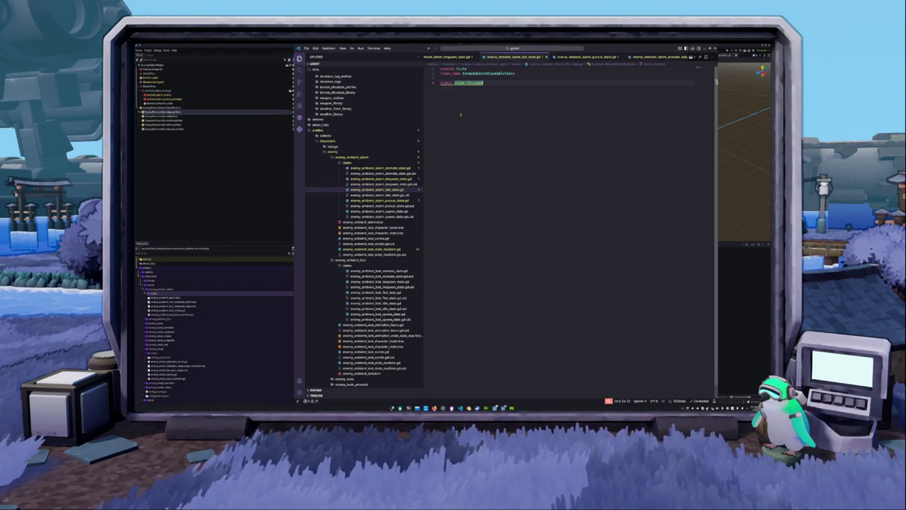
pyautogui.hotkey('ctrl', 'v')
pyautogui.doubleClick(469, 83)
pyautogui.hotkey('ctrl', 'l')
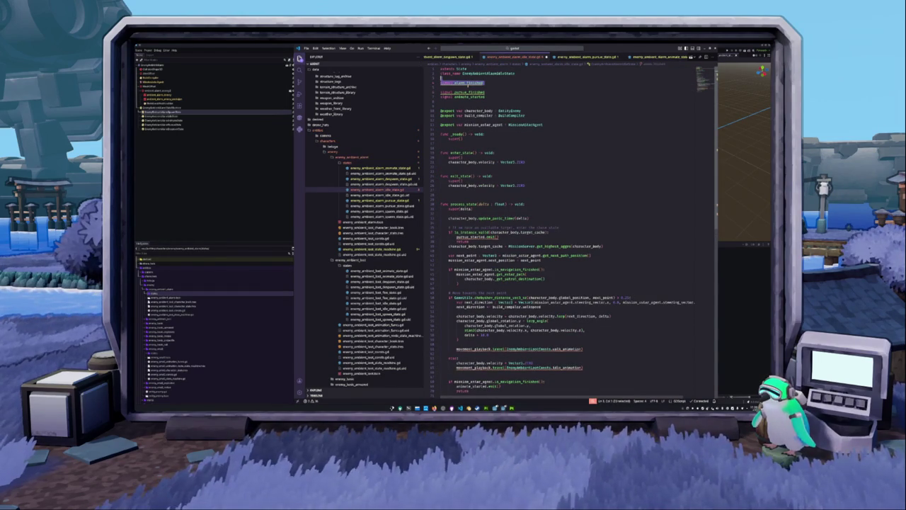
pyautogui.press('BackSpace')
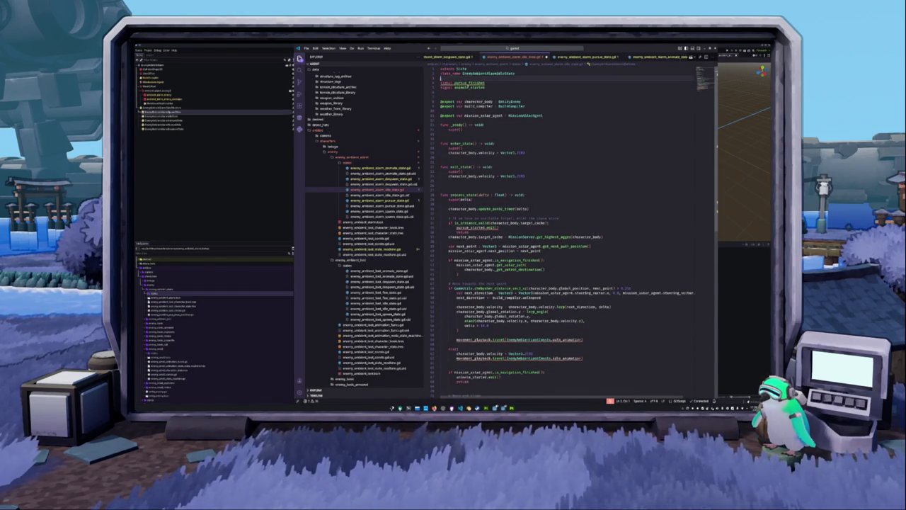
pyautogui.doubleClick(469, 83)
pyautogui.write('pursue_started')
# Delete the walk-animation and movement_playback lines and extra blank lines from the idle script
pyautogui.press('Down')
pyautogui.press('Down')
pyautogui.press('Down')
pyautogui.press('Down')
pyautogui.press('Down')
pyautogui.press('Down')
pyautogui.press('Down')
pyautogui.press('Down')
pyautogui.press('Down')
pyautogui.press('Down')
pyautogui.press('Down')
pyautogui.press('Down')
pyautogui.press('Up')
pyautogui.press('Up')
pyautogui.press('Up')
pyautogui.press('Up')
pyautogui.press('Up')
pyautogui.press('Up')
pyautogui.press('Down')
pyautogui.press('Down')
pyautogui.press('Down')
pyautogui.press('Down')
pyautogui.press('Down')
pyautogui.press('Down')
pyautogui.press('Down')
pyautogui.press('Down')
pyautogui.press('Down')
pyautogui.press('Down')
pyautogui.press('Down')
pyautogui.press('Down')
pyautogui.press('Down')
pyautogui.press('Down')
pyautogui.press('Down')
pyautogui.press('Down')
pyautogui.press('Down')
pyautogui.press('Down')
pyautogui.press('Down')
pyautogui.press('Down')
pyautogui.press('Down')
pyautogui.press('Down')
pyautogui.hotkey('shift', 'Up')
pyautogui.hotkey('shift', 'Up')
pyautogui.press('BackSpace')
pyautogui.press('Down')
pyautogui.press('Down')
pyautogui.hotkey('shift', 'Down')
pyautogui.press('BackSpace')
pyautogui.press('Delete')
pyautogui.press('Down')
pyautogui.press('Down')
pyautogui.press('Down')
pyautogui.press('Down')
pyautogui.press('BackSpace')
pyautogui.press('Up')
pyautogui.press('Up')
pyautogui.press('Up')
pyautogui.press('Up')
pyautogui.press('Up')
pyautogui.press('Up')
pyautogui.press('Up')
pyautogui.press('Up')
pyautogui.press('Up')
pyautogui.press('Up')
pyautogui.press('Up')
pyautogui.press('Up')
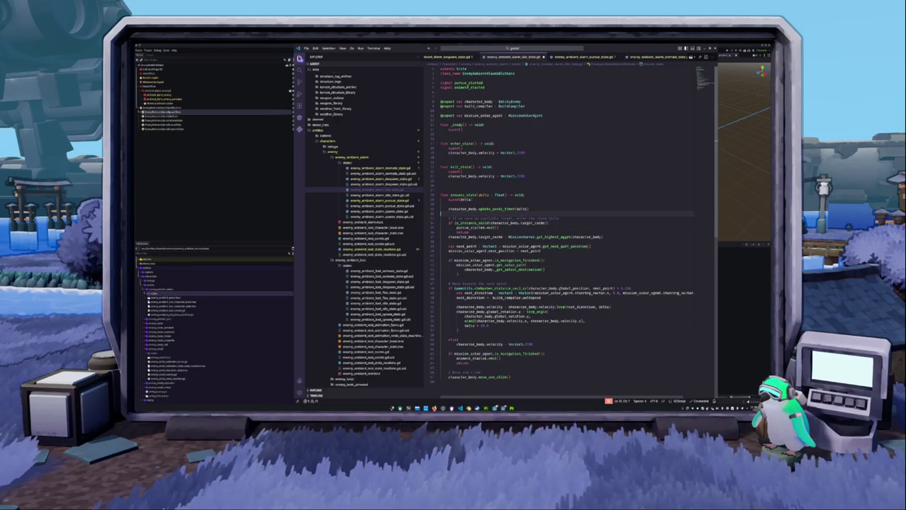
pyautogui.press('Down')
pyautogui.press('Down')
pyautogui.press('Down')
pyautogui.press('Down')
pyautogui.press('Down')
pyautogui.press('Down')
pyautogui.press('Down')
pyautogui.press('Down')
pyautogui.press('Down')
pyautogui.press('Down')
pyautogui.press('Down')
pyautogui.press('Down')
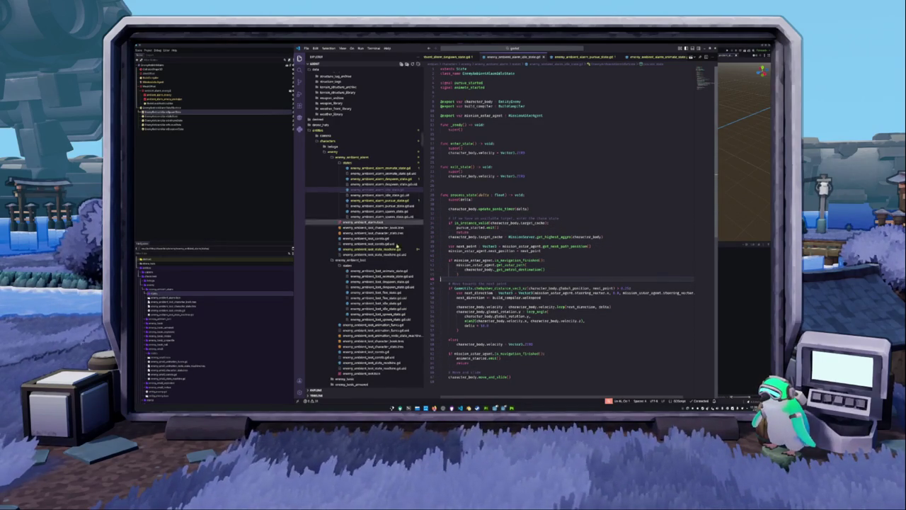
pyautogui.click(393, 303)
pyautogui.hotkey('ctrl', 'a')
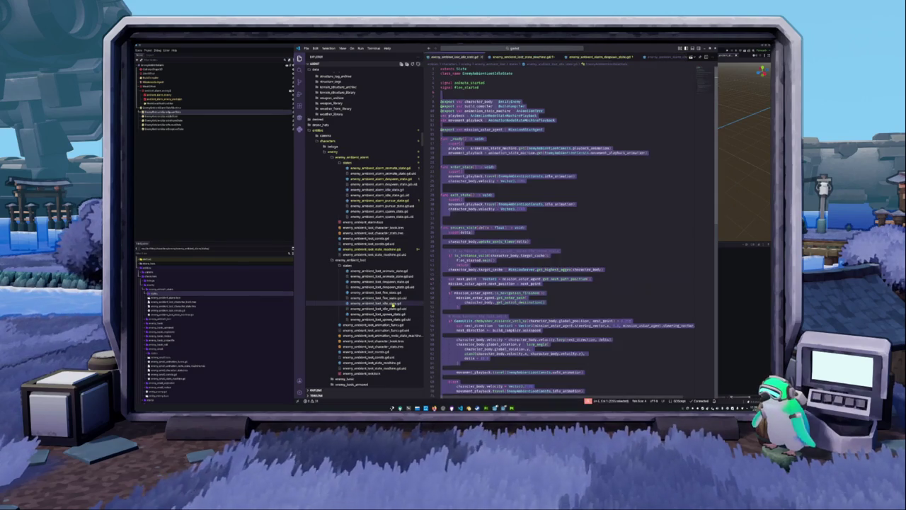
# Open the alarm state machine script and check where spawn_finished is declared
pyautogui.click(552, 207)
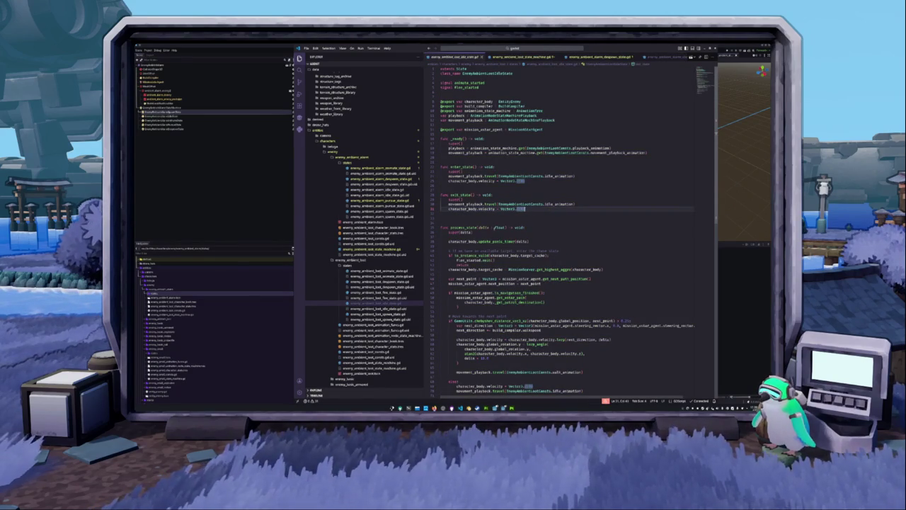
pyautogui.scroll(-2, 499, 227)
pyautogui.scroll(-2, 499, 227)
pyautogui.scroll(-1, 499, 227)
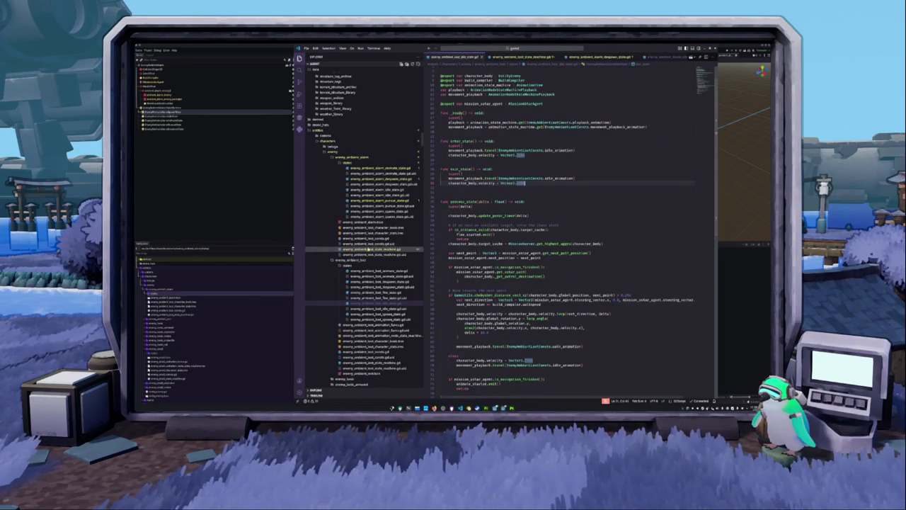
pyautogui.click(369, 249)
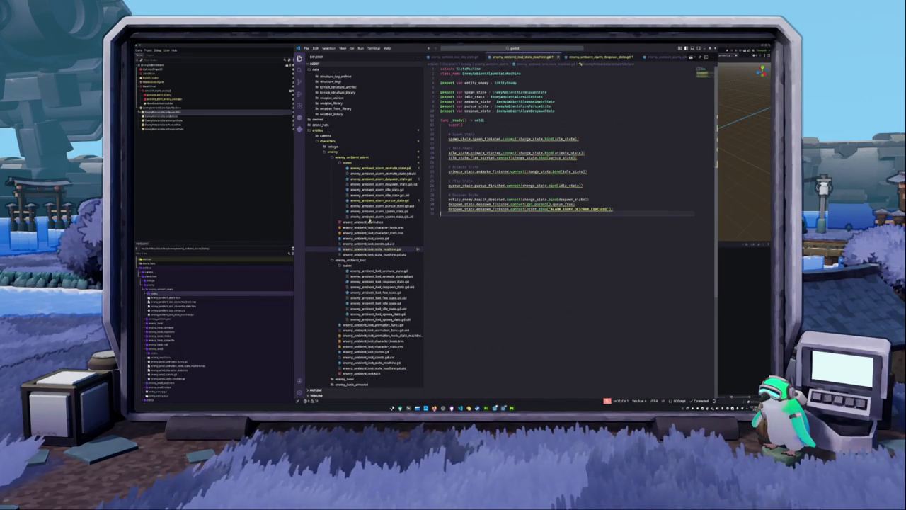
pyautogui.hotkey('alt', 'Tab')
pyautogui.hotkey('alt', 'Tab')
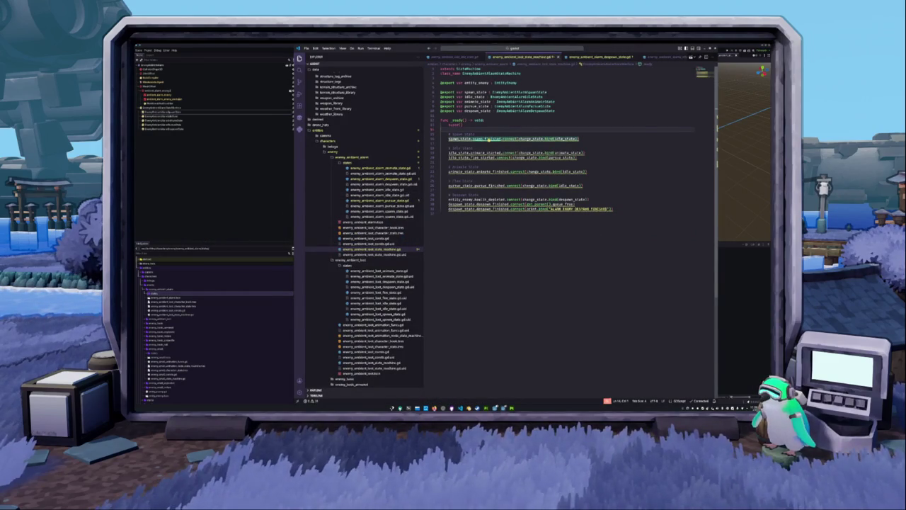
pyautogui.keyDown('ctrl'); pyautogui.click(488, 139); pyautogui.keyUp('ctrl')
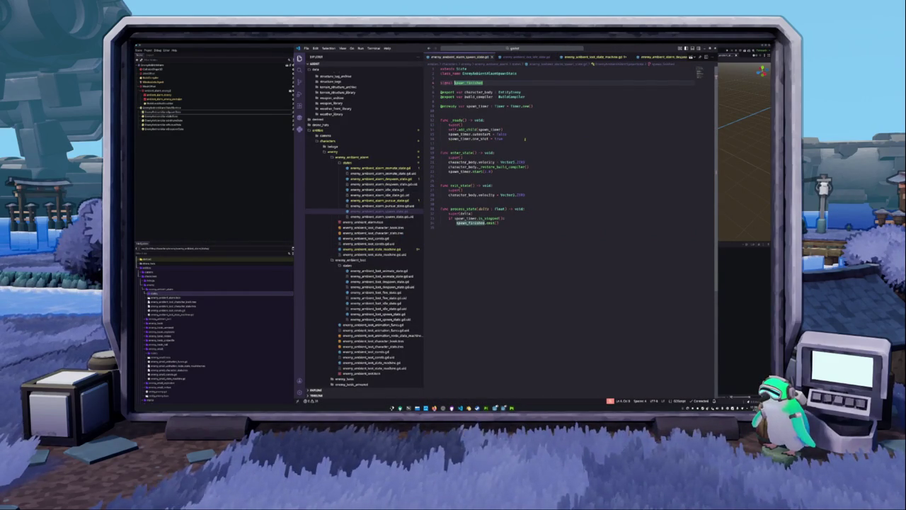
pyautogui.hotkey('alt', 'Left')
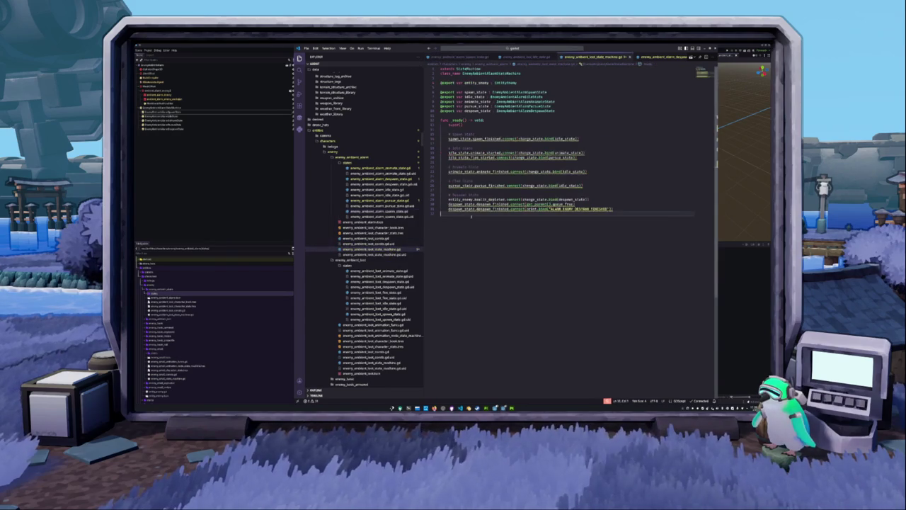
# Rewire the idle state's flee_started connection to pursue_started in the state machine
pyautogui.click(270, 197)
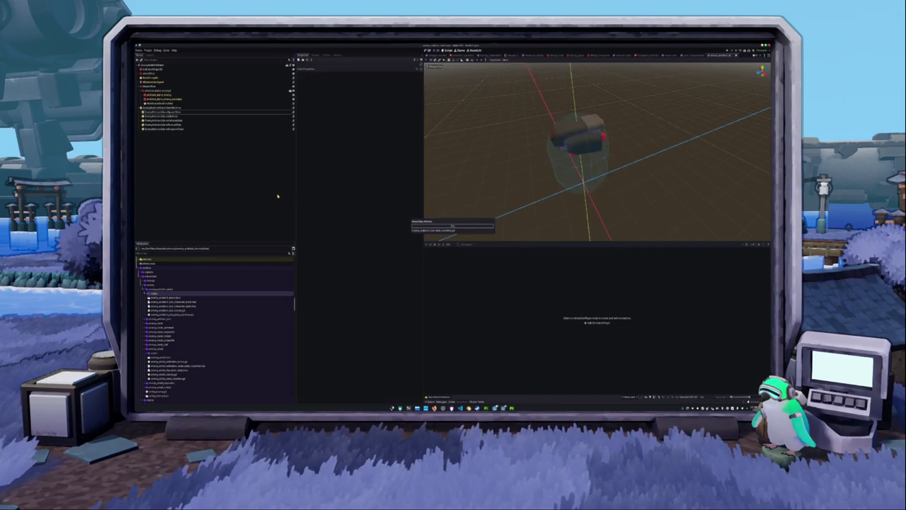
pyautogui.hotkey('alt', 'Tab')
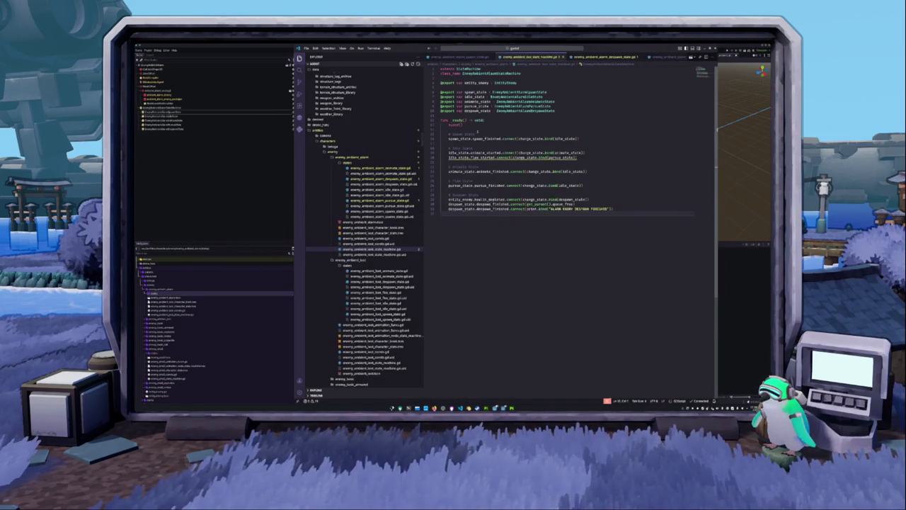
pyautogui.click(473, 162)
pyautogui.doubleClick(483, 157)
pyautogui.write('pursue_started')
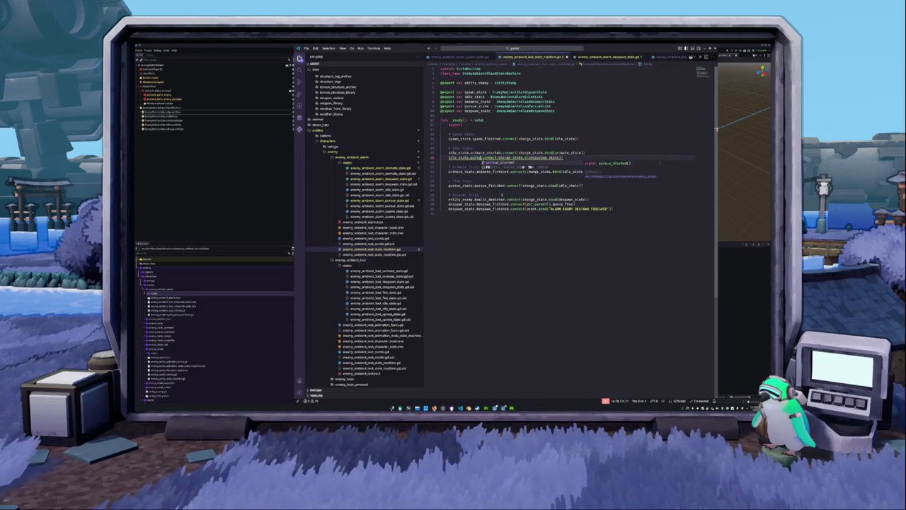
pyautogui.click(453, 213)
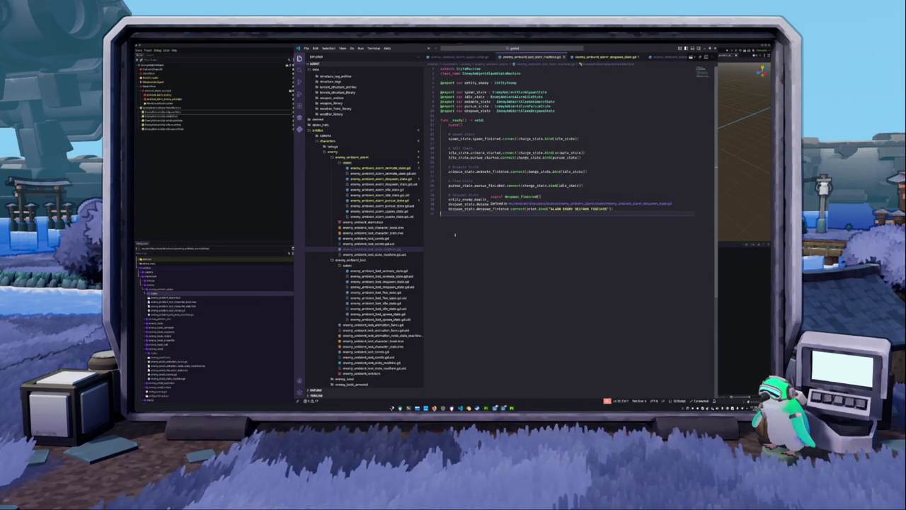
pyautogui.click(382, 200)
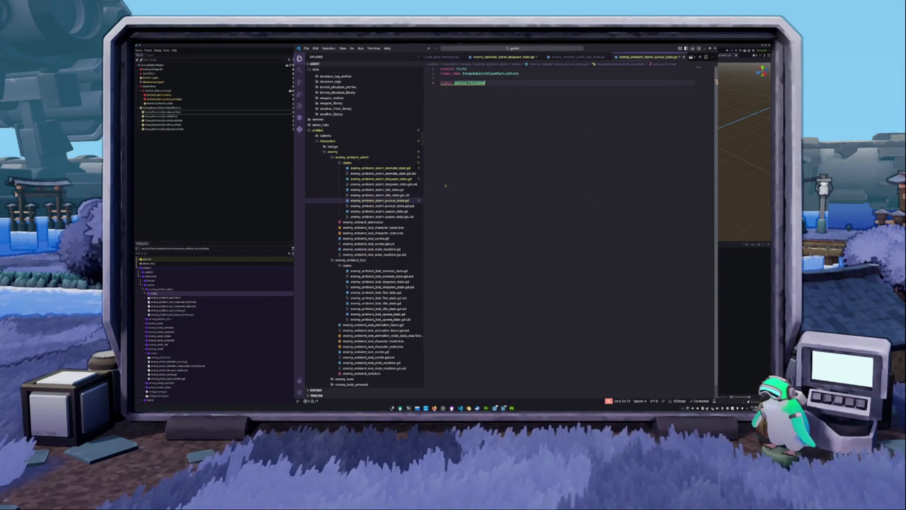
# Look through the alarm despawn, animate and pursue scripts, then open the loot enemy's despawn_state.gd
pyautogui.click(397, 179)
pyautogui.click(400, 168)
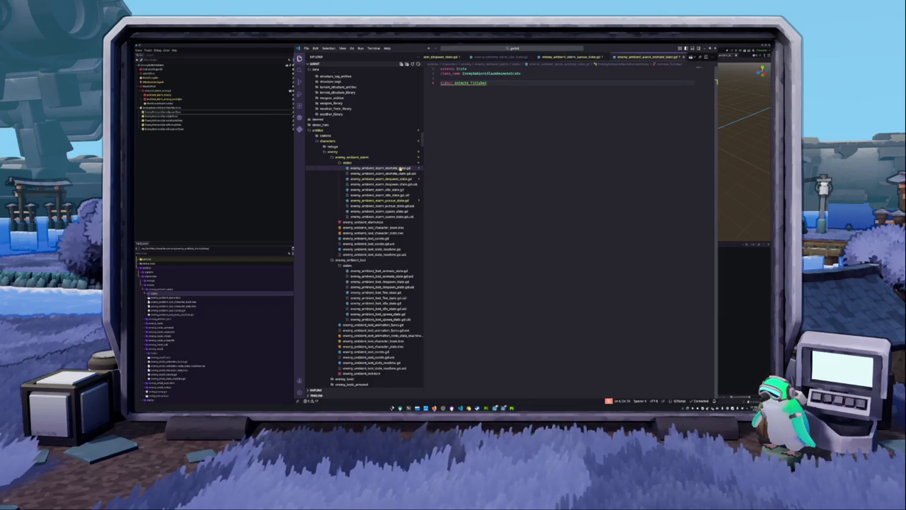
pyautogui.click(380, 201)
pyautogui.click(393, 179)
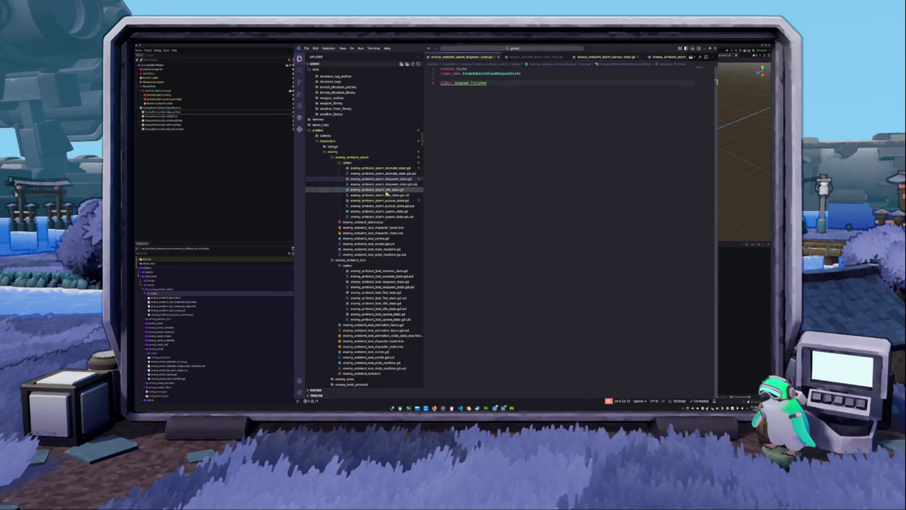
pyautogui.click(380, 281)
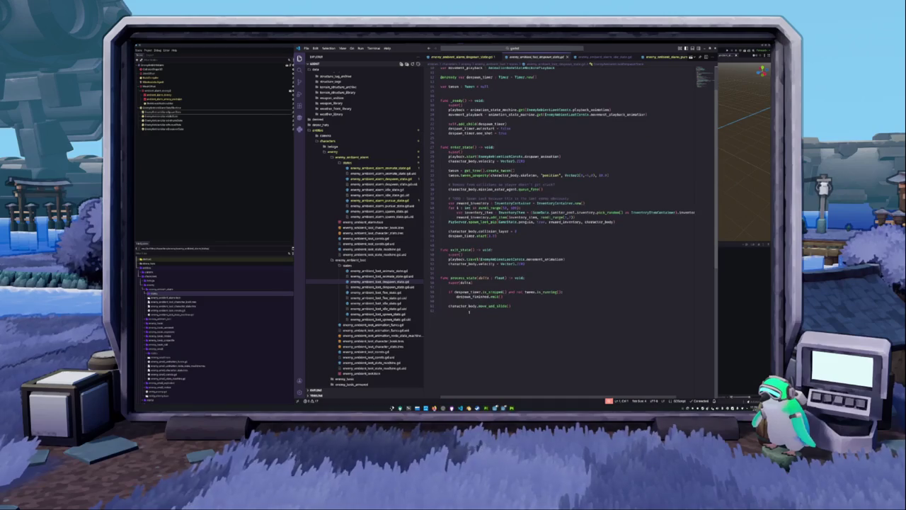
pyautogui.scroll(2, 467, 313)
pyautogui.scroll(1, 467, 313)
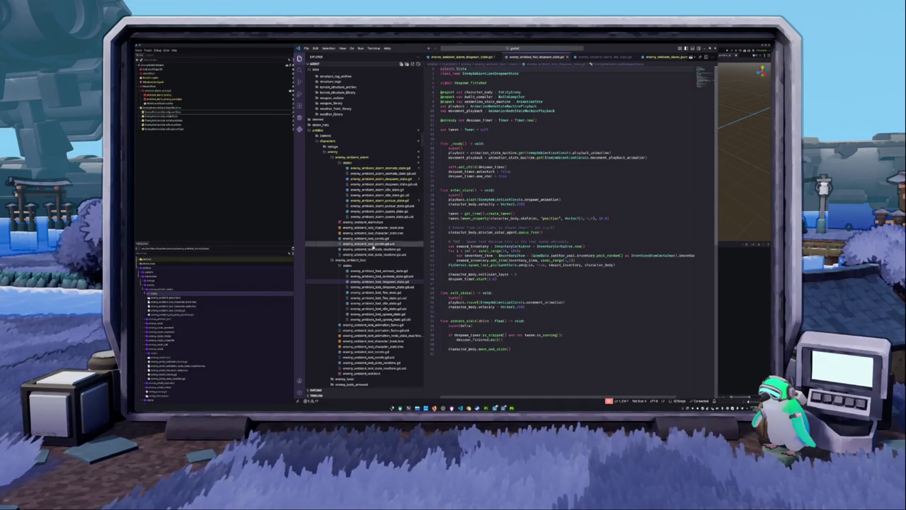
pyautogui.scroll(-3, 374, 260)
pyautogui.scroll(-5, 373, 261)
pyautogui.click(347, 265)
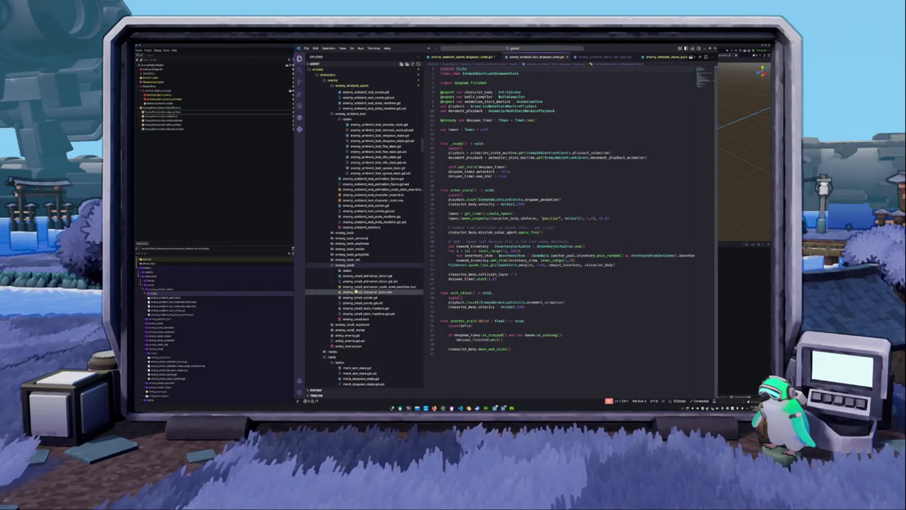